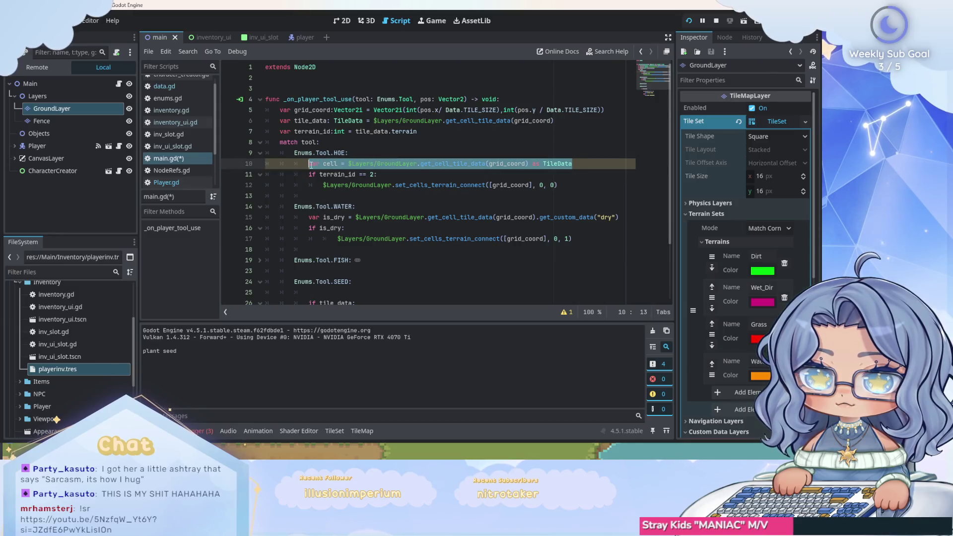
Step: Delete the unused var cell line from the HOE case
{"action": "key", "text": "BackSpace"}
{"action": "key", "text": "BackSpace"}
{"action": "key", "text": "BackSpace"}
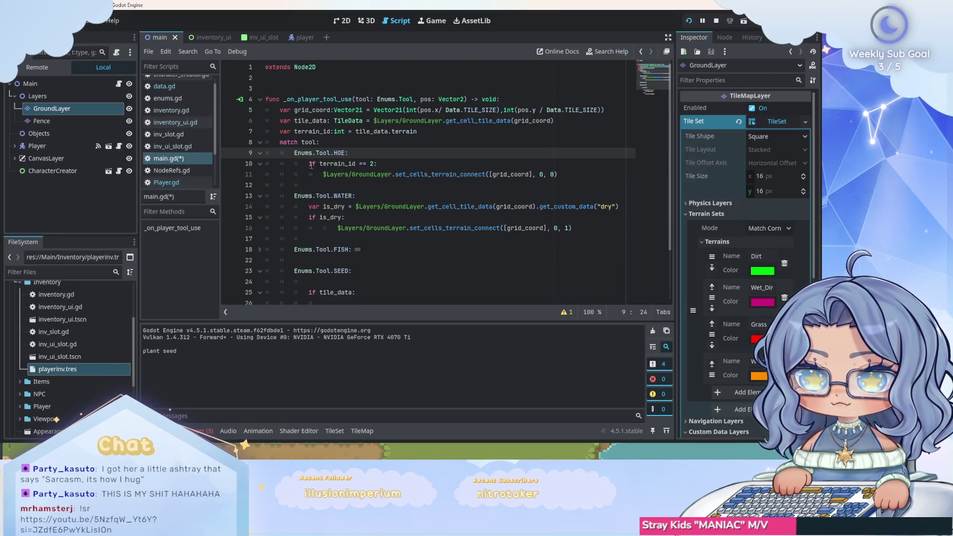
{"action": "left_click", "coordinate": [435, 174]}
{"action": "left_click", "coordinate": [468, 164]}
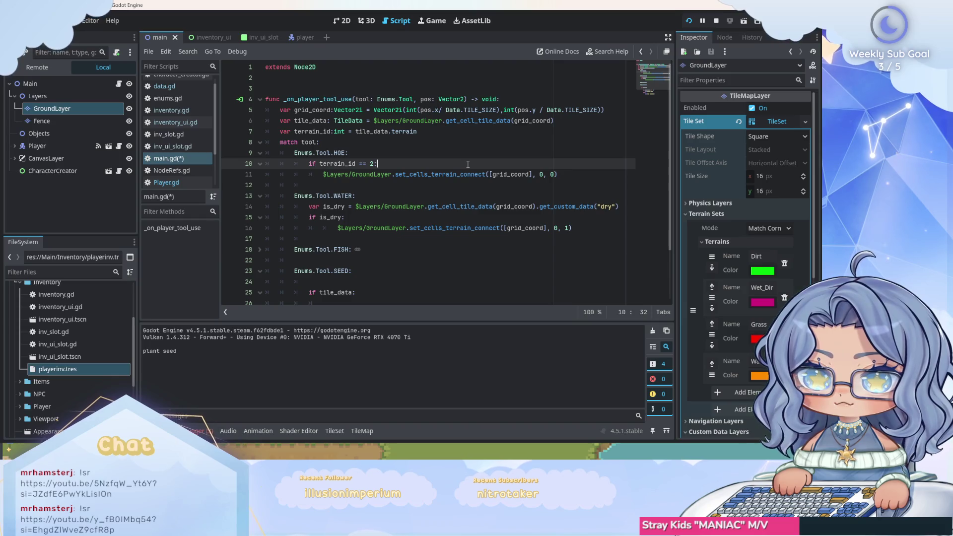
{"action": "scroll", "coordinate": [468, 164], "scroll_direction": "down", "scroll_amount": 1}
{"action": "scroll", "coordinate": [468, 163], "scroll_direction": "up", "scroll_amount": 1}
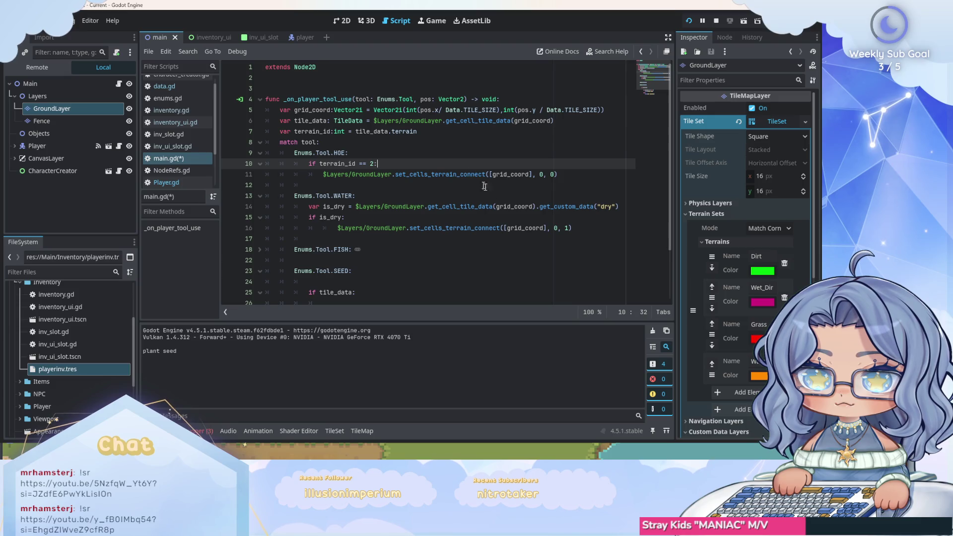
Step: Try replacing the WATER case's is_dry lines with 'if terrain_id == 0:', then undo it
{"action": "left_click", "coordinate": [577, 228]}
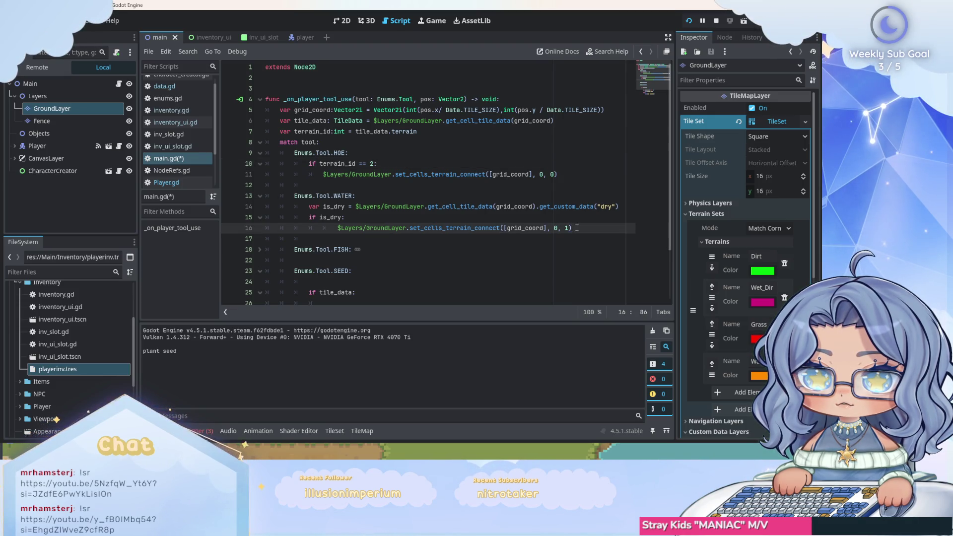
{"action": "left_click_drag", "start_coordinate": [577, 228], "coordinate": [309, 210]}
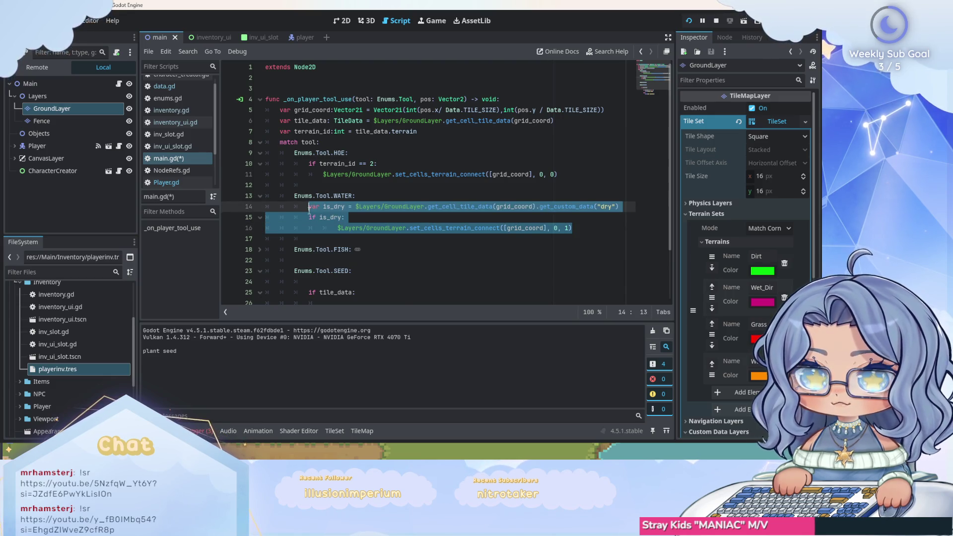
{"action": "type", "text": "if terrain_id == "}
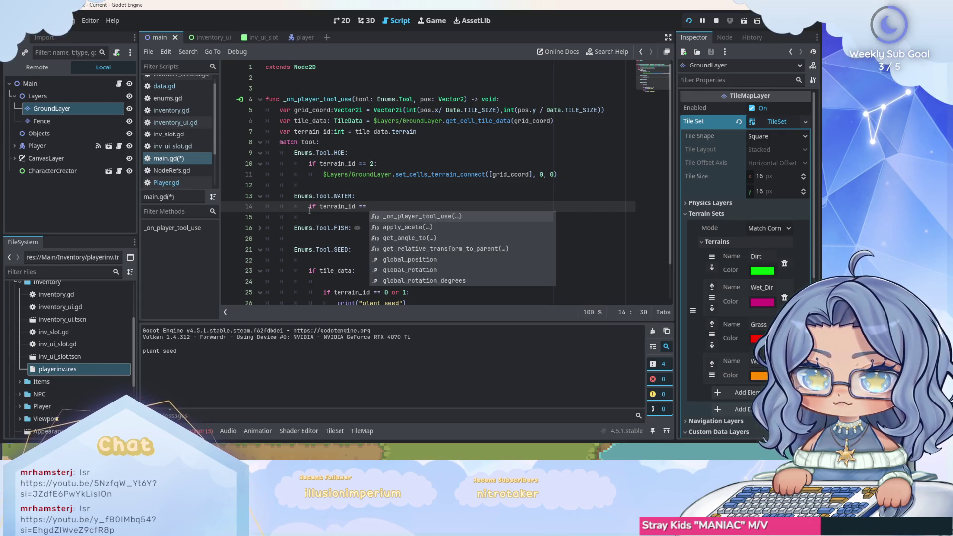
{"action": "type", "text": "0:"}
{"action": "key", "text": "Return"}
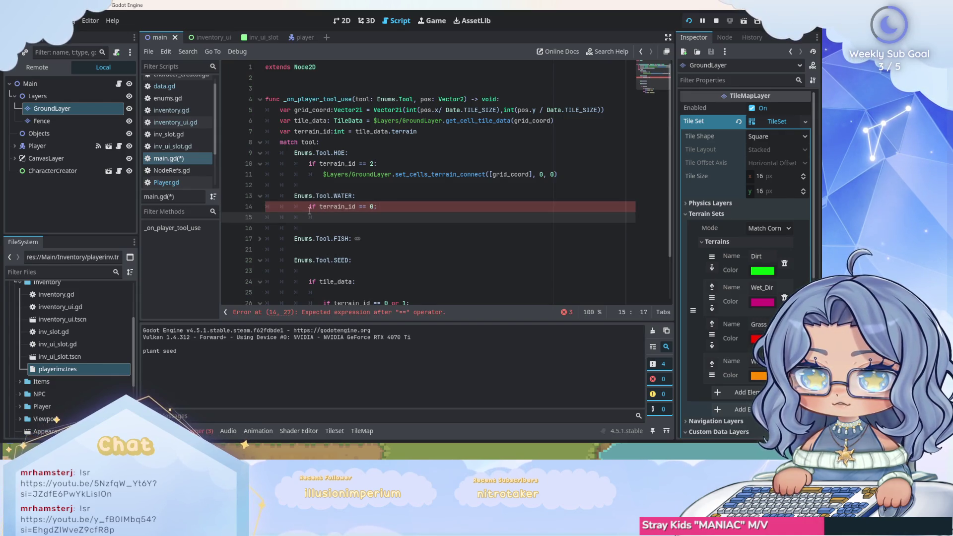
{"action": "key", "text": "ctrl+z"}
{"action": "key", "text": "ctrl+z"}
{"action": "key", "text": "ctrl+z"}
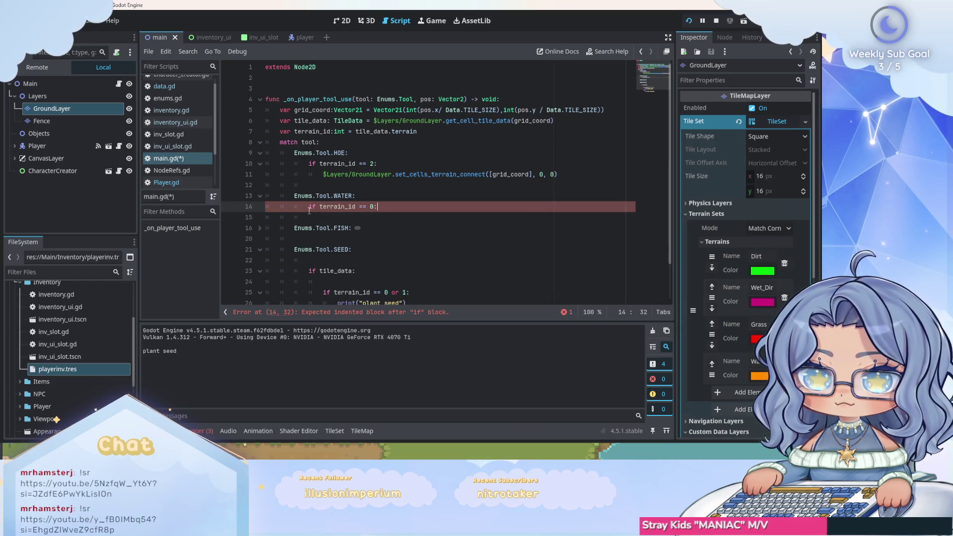
{"action": "key", "text": "ctrl+z"}
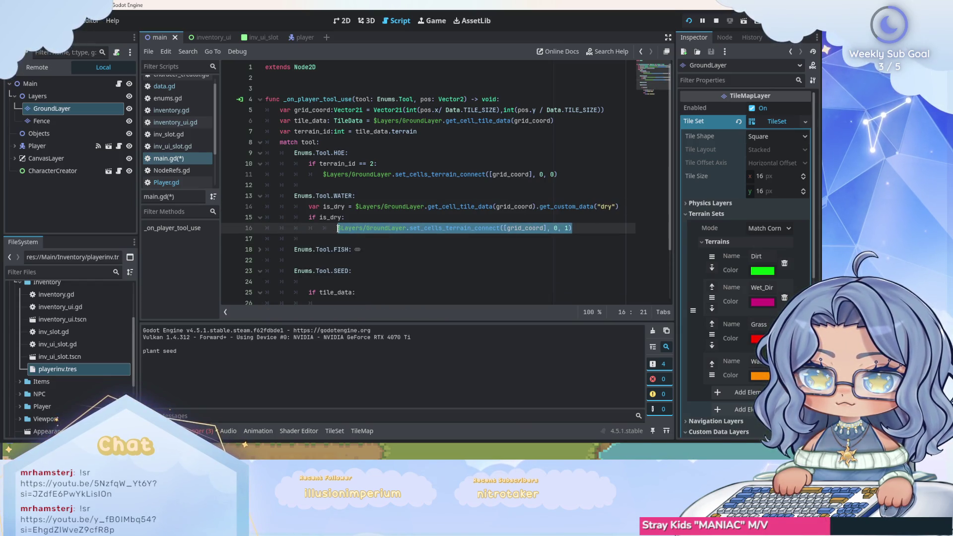
Step: Replace WATER's is_dry block with 'if terrain_id == 0:' and the terrain-connect call, then save main.gd
{"action": "left_click", "coordinate": [604, 229]}
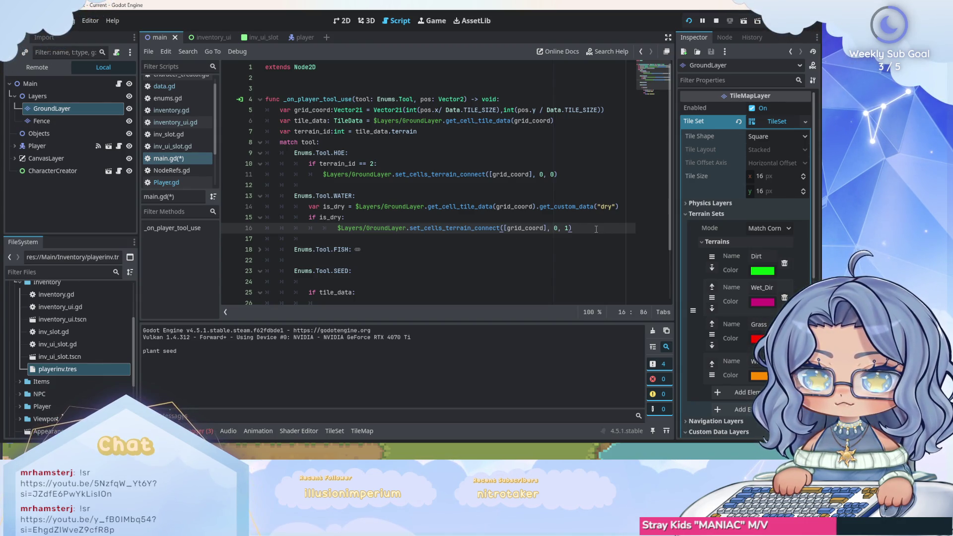
{"action": "mouse_move", "coordinate": [596, 230]}
{"action": "left_mouse_down"}
{"action": "mouse_move", "coordinate": [298, 221]}
{"action": "mouse_move", "coordinate": [309, 208]}
{"action": "left_mouse_up"}
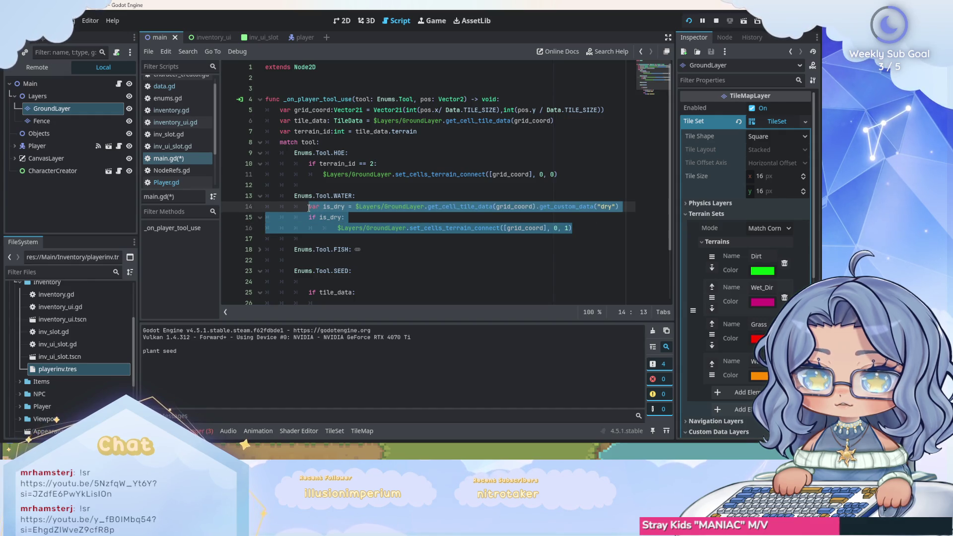
{"action": "type", "text": "if terrain"}
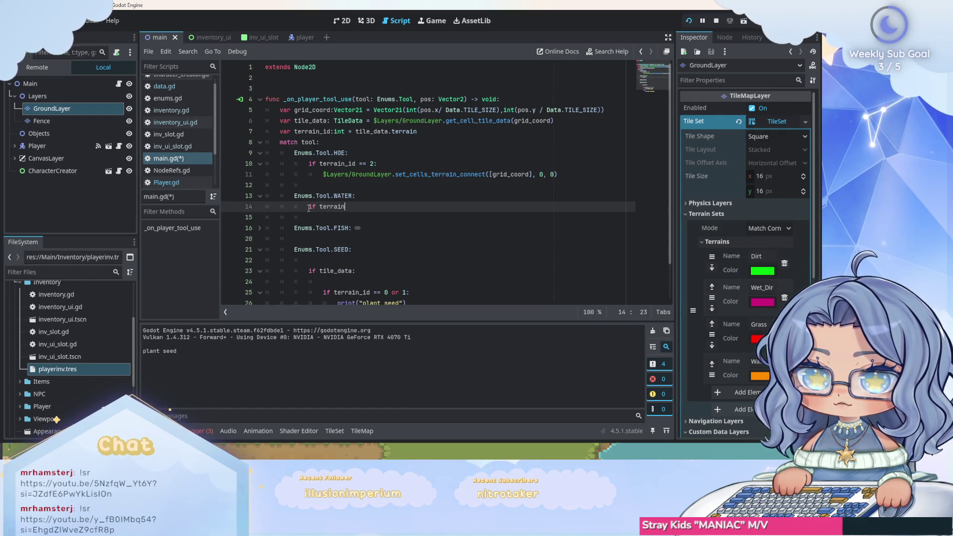
{"action": "key", "text": "Return"}
{"action": "type", "text": "== "}
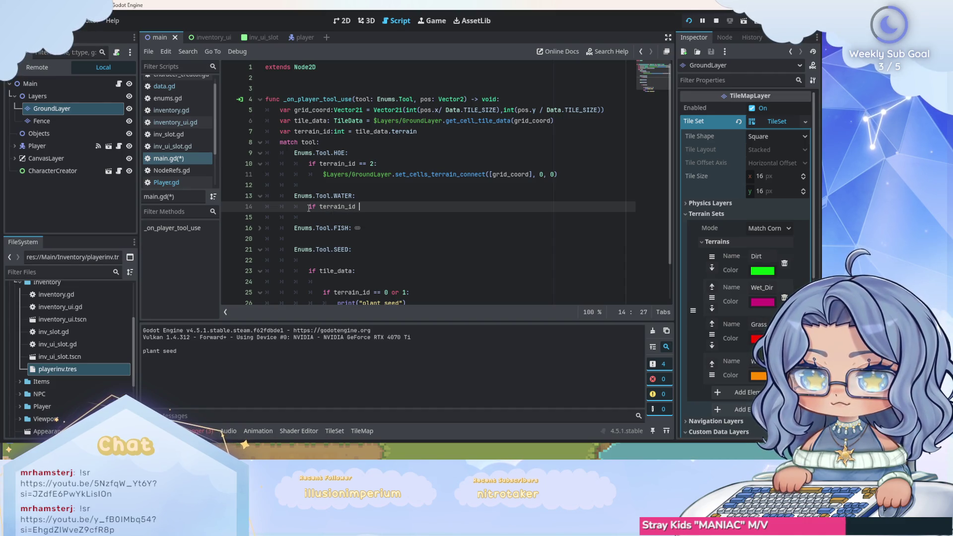
{"action": "type", "text": "0:"}
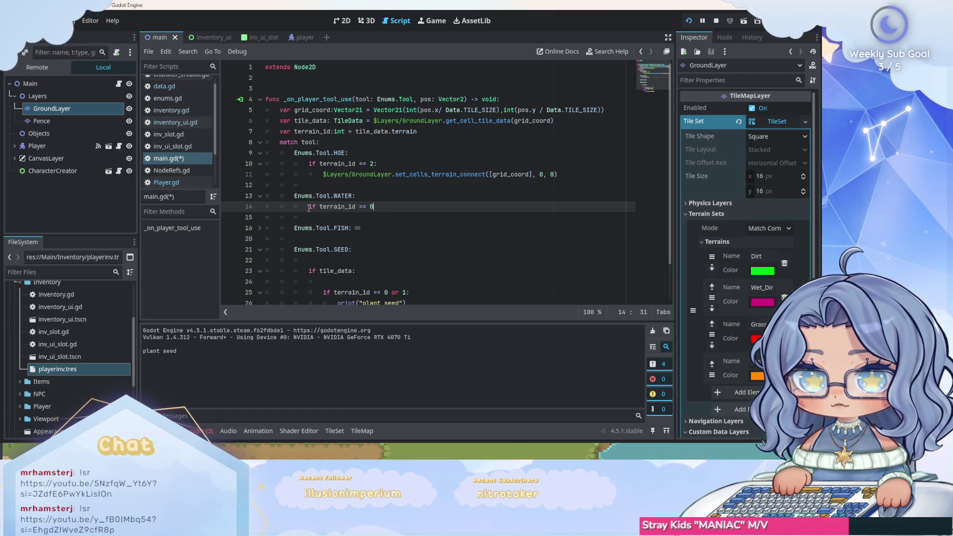
{"action": "key", "text": "Return"}
{"action": "type", "text": "$Layers/GroundLayer.set_cells_terrain_connect([grid_coord], 0, 1)"}
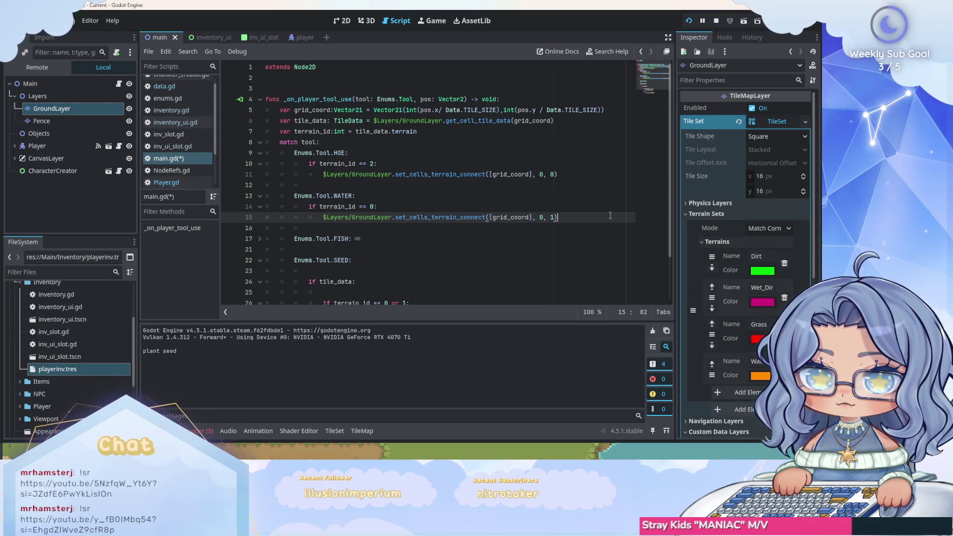
{"action": "key", "text": "ctrl+s"}
{"action": "scroll", "coordinate": [403, 184], "scroll_direction": "down", "scroll_amount": 1}
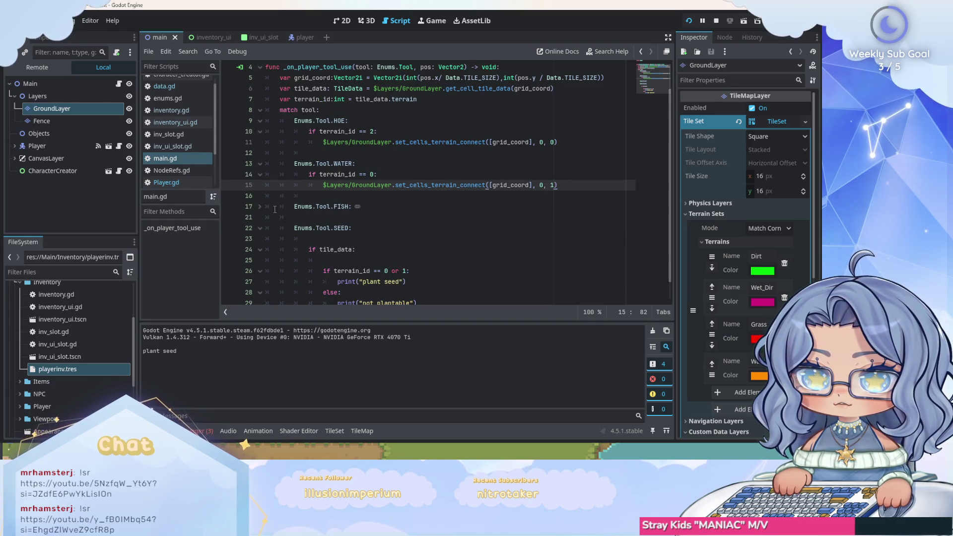
{"action": "left_click", "coordinate": [259, 206]}
Step: Replace the FISH case's is_water lines with 'if terrain_id == 3:'
{"action": "left_click", "coordinate": [450, 237]}
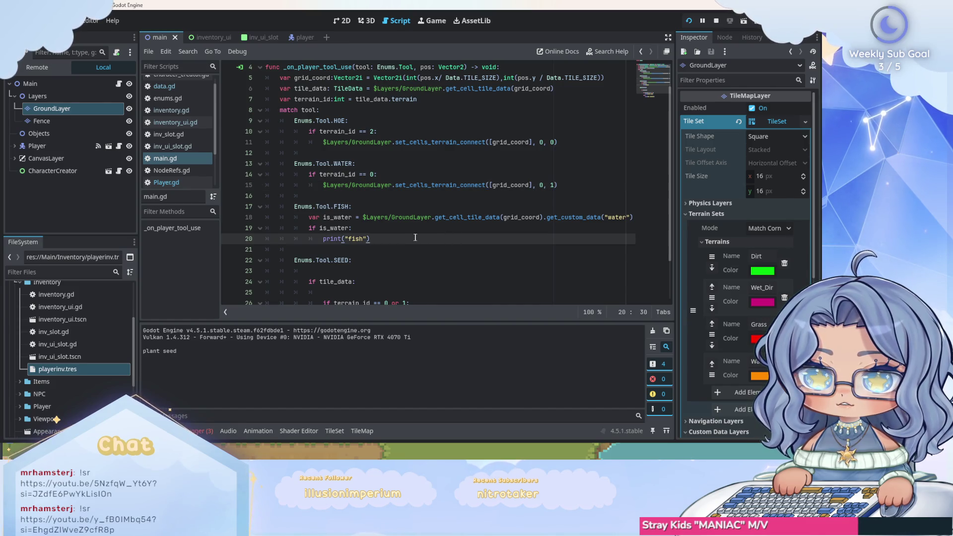
{"action": "left_click_drag", "start_coordinate": [451, 237], "coordinate": [308, 219]}
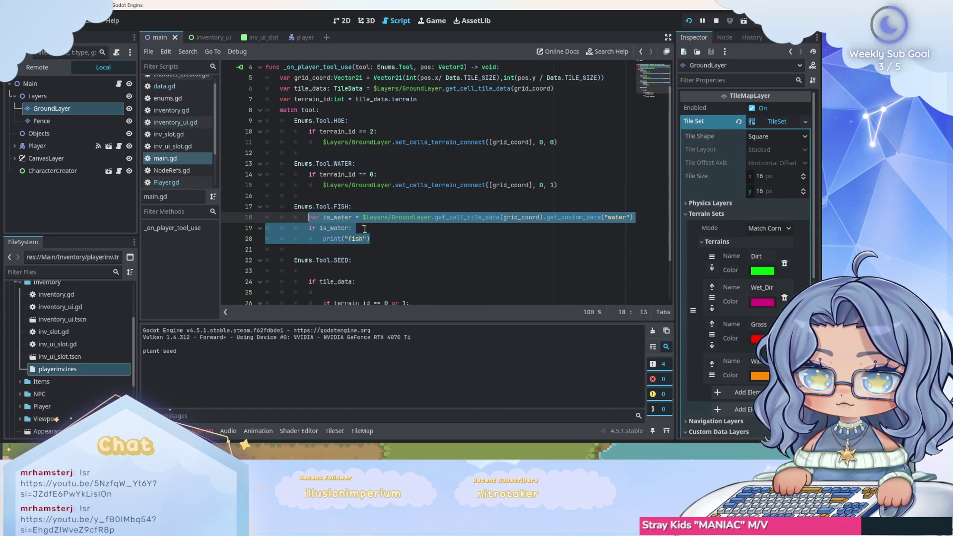
{"action": "left_click", "coordinate": [308, 218]}
{"action": "key", "text": "shift+Down"}
{"action": "key", "text": "shift+End"}
{"action": "type", "text": "i"}
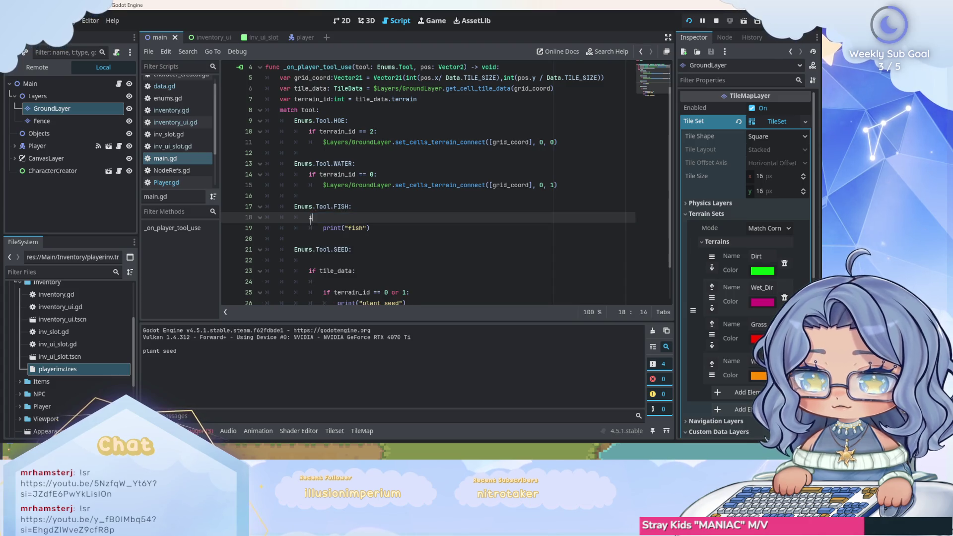
{"action": "type", "text": "f terrain_"}
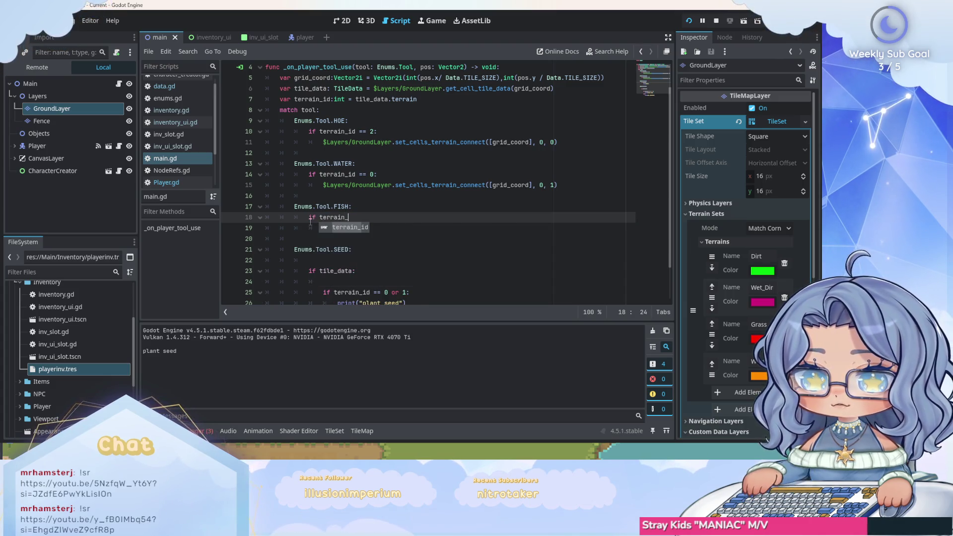
{"action": "type", "text": "id == "}
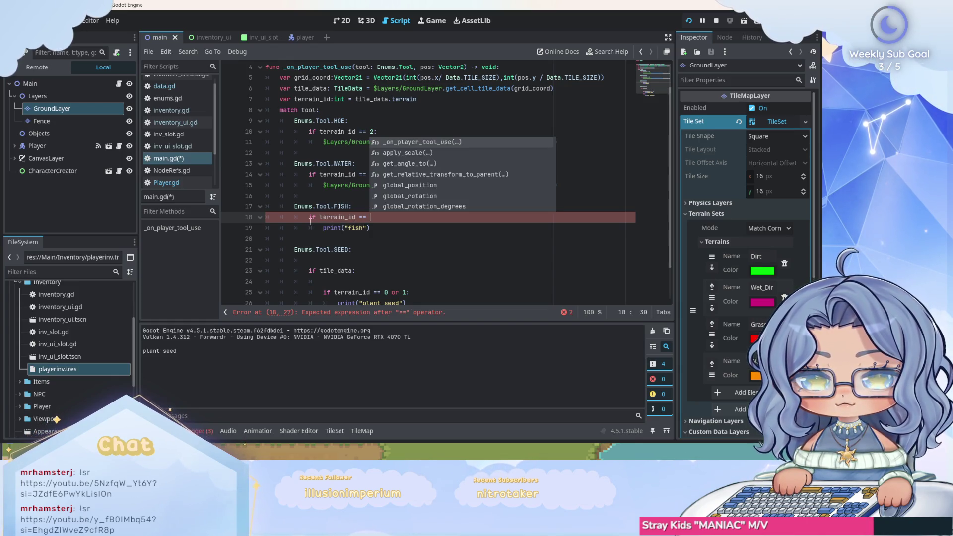
{"action": "type", "text": "3"}
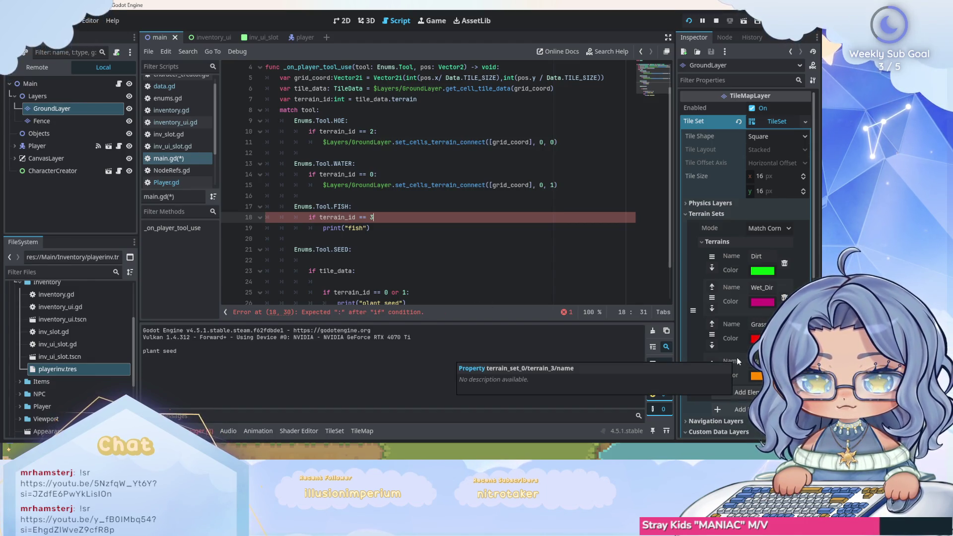
{"action": "type", "text": ":"}
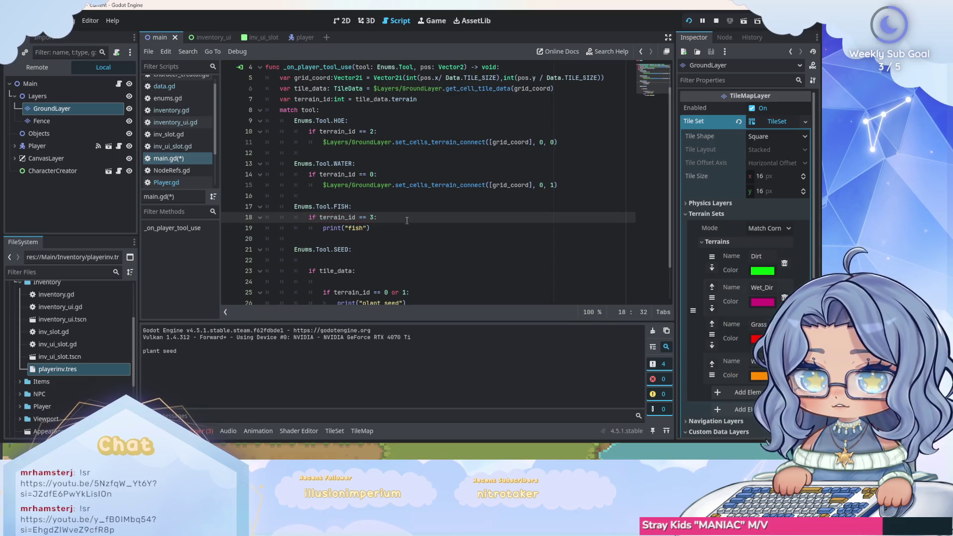
Step: Remove the 'if tile_data' line and leftover empty lines from the SEED case, then save
{"action": "scroll", "coordinate": [407, 226], "scroll_direction": "down", "scroll_amount": 2}
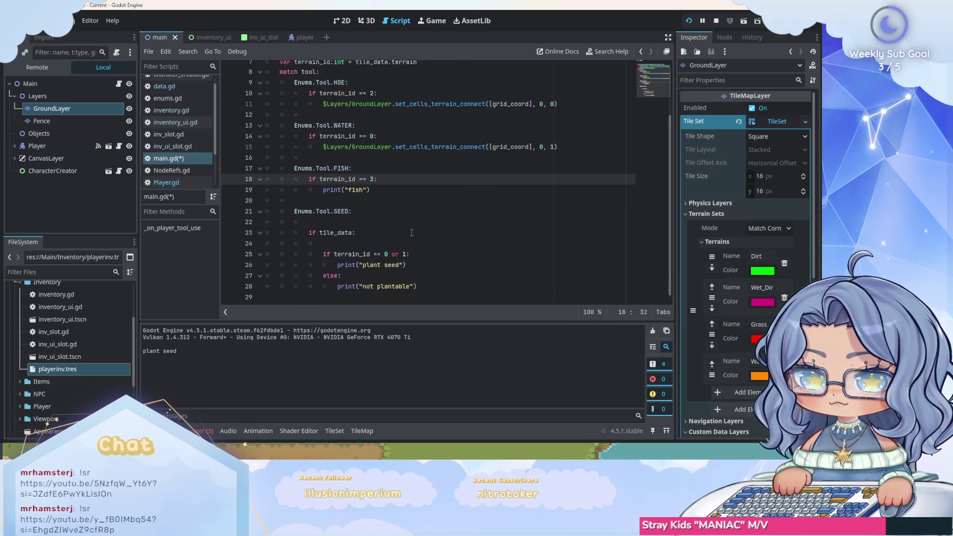
{"action": "left_click", "coordinate": [372, 239]}
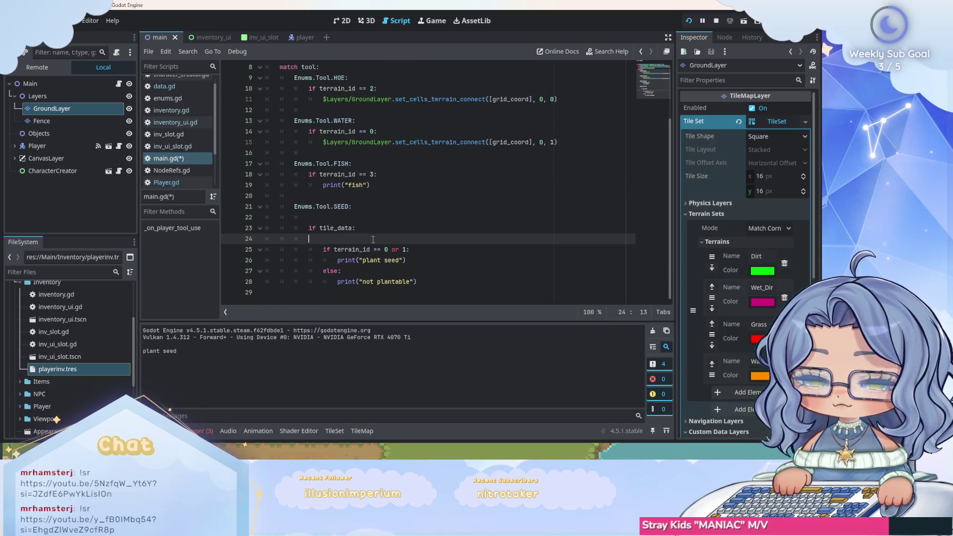
{"action": "key", "text": "BackSpace"}
{"action": "key", "text": "BackSpace"}
{"action": "key", "text": "BackSpace"}
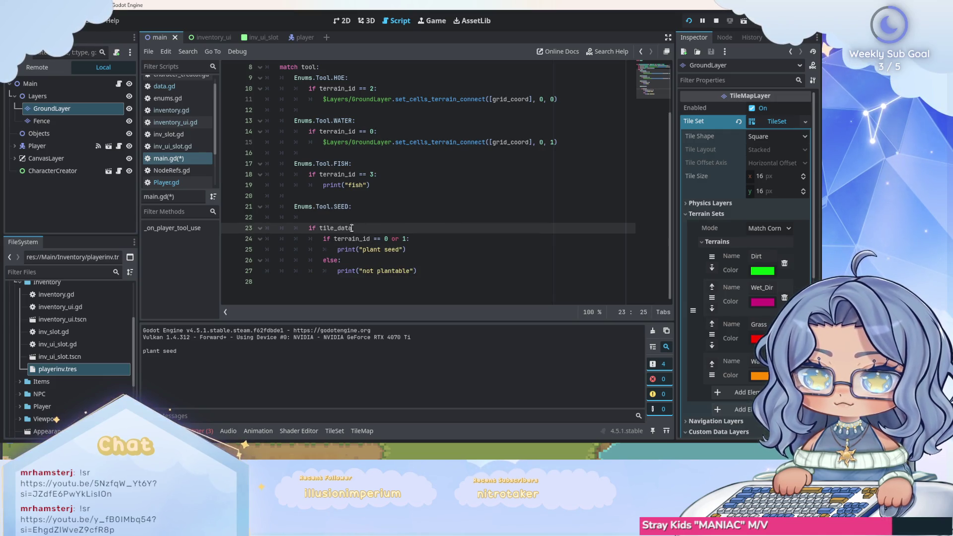
{"action": "left_click_drag", "start_coordinate": [353, 227], "coordinate": [294, 227]}
{"action": "key", "text": "BackSpace"}
{"action": "key", "text": "BackSpace"}
{"action": "key", "text": "BackSpace"}
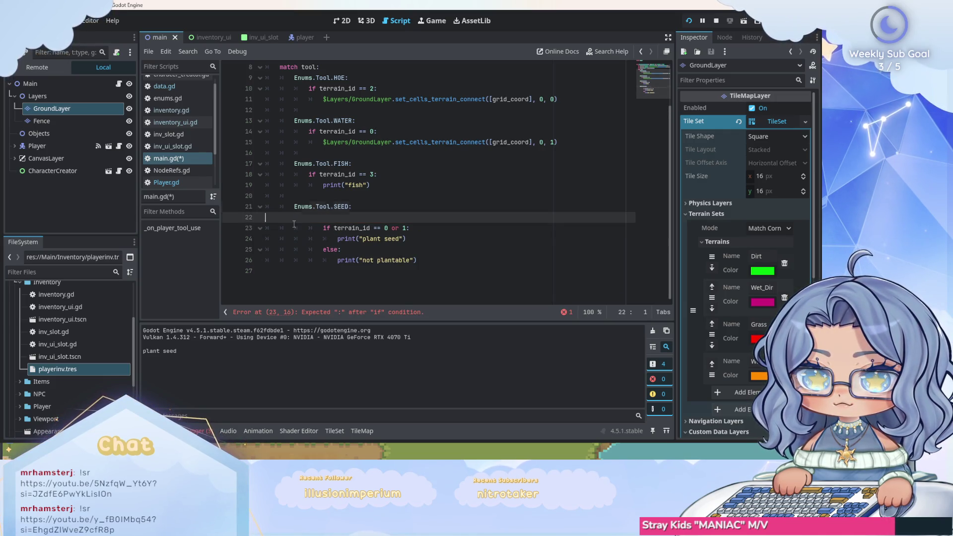
{"action": "key", "text": "BackSpace"}
{"action": "left_click", "coordinate": [451, 251]}
{"action": "key", "text": "ctrl+s"}
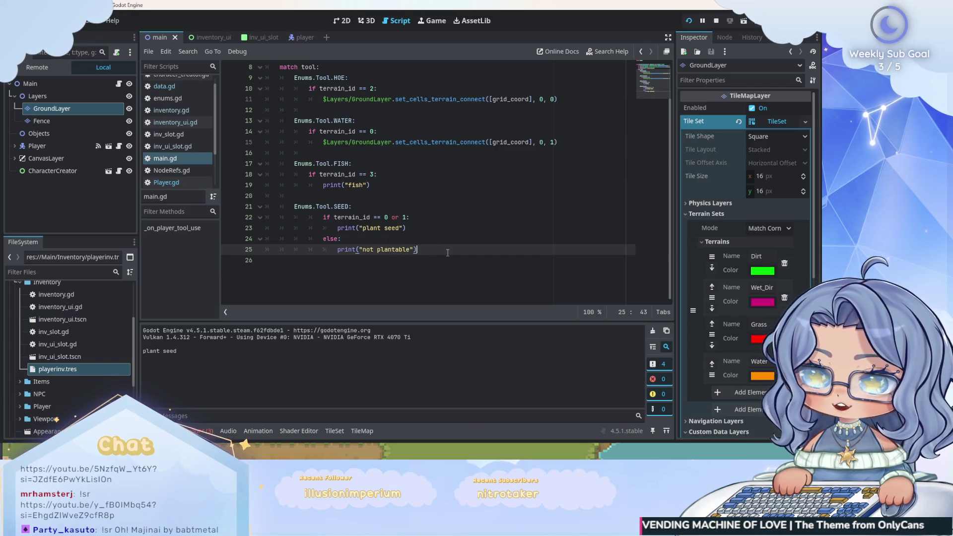
Step: Change the SEED condition to 'terrain_id == 0 or terrain_id == 1', save, and run with F5
{"action": "key", "text": "Up"}
{"action": "key", "text": "Up"}
{"action": "key", "text": "Up"}
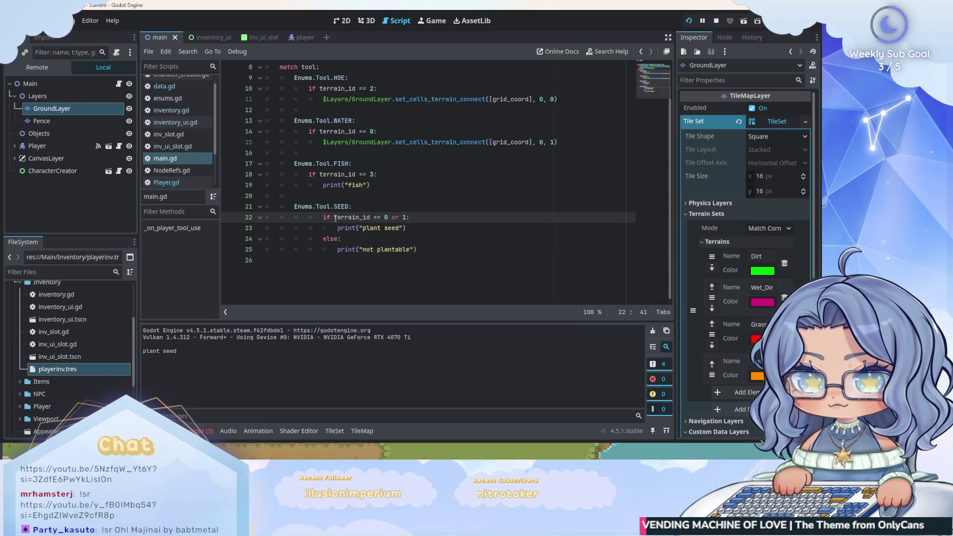
{"action": "left_click_drag", "start_coordinate": [334, 217], "coordinate": [381, 217]}
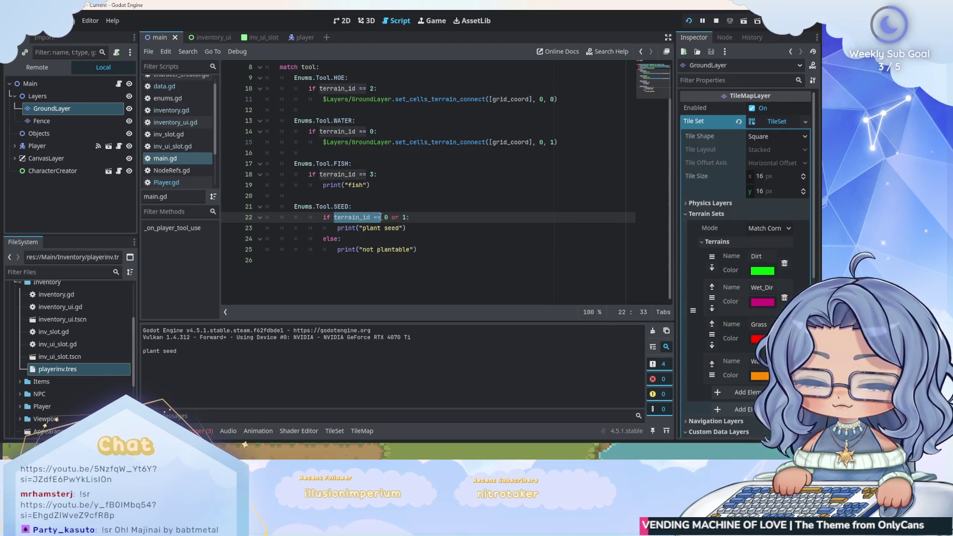
{"action": "left_click", "coordinate": [337, 217]}
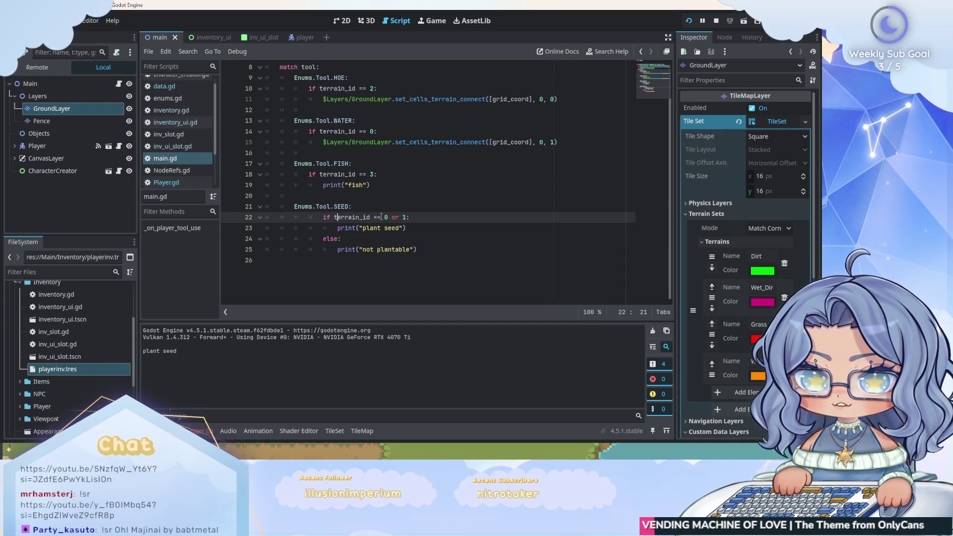
{"action": "left_click", "coordinate": [399, 218]}
{"action": "type", "text": "terrain_id =="}
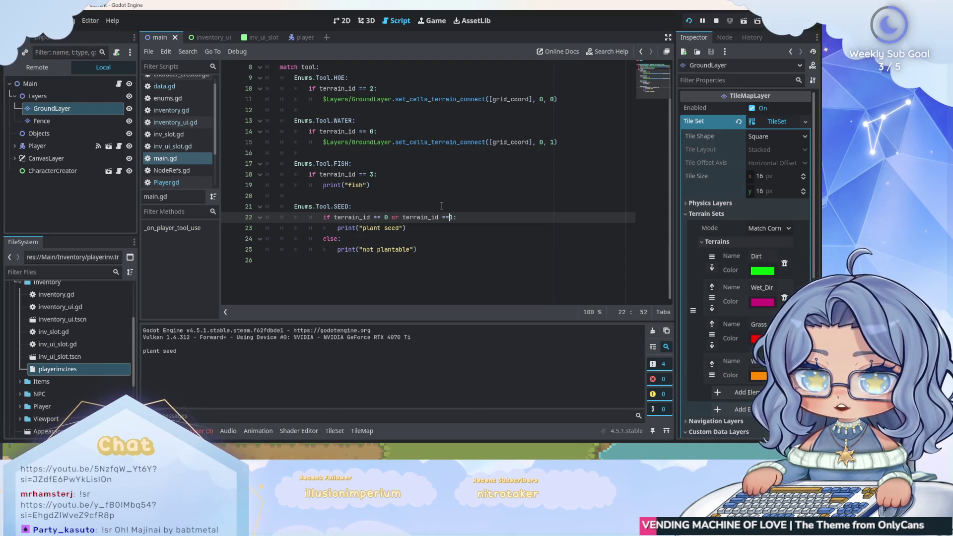
{"action": "left_click", "coordinate": [453, 248]}
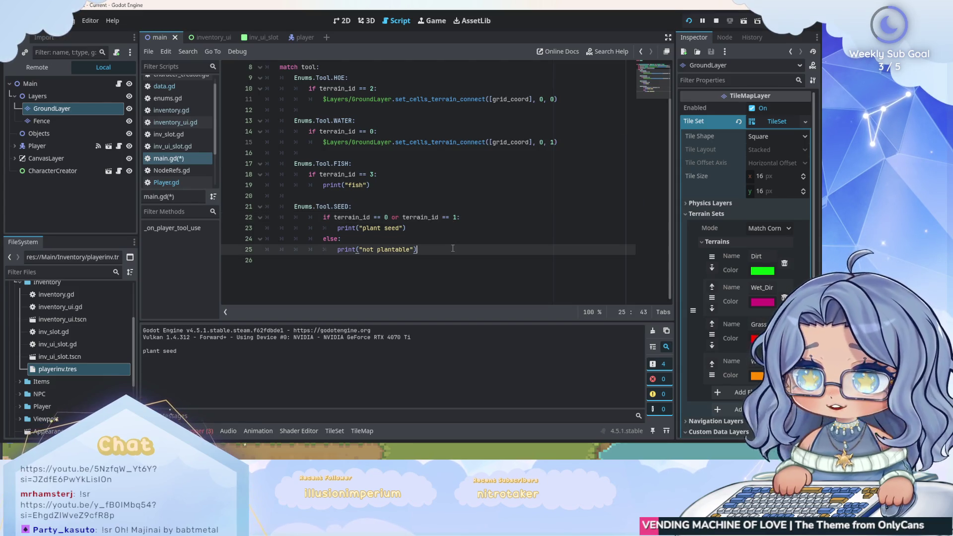
{"action": "key", "text": "ctrl+s"}
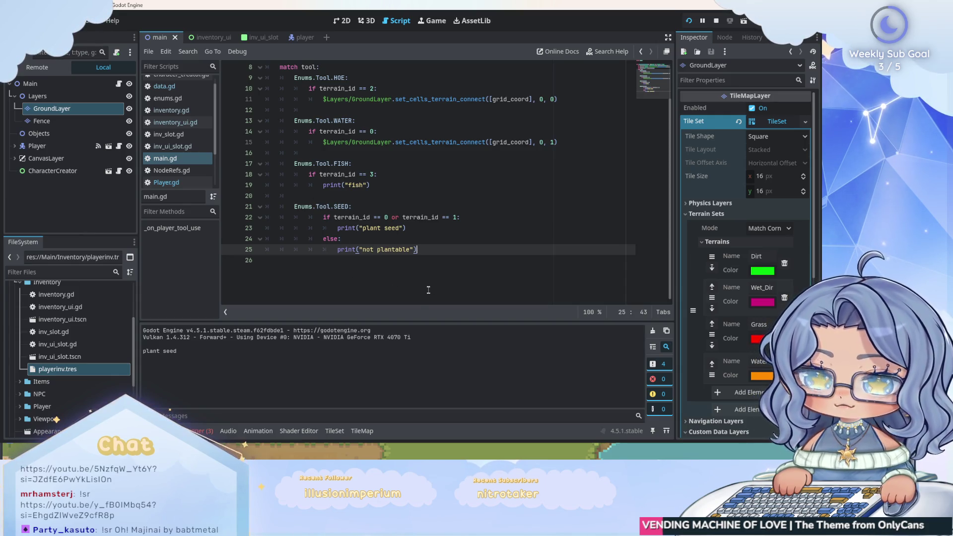
{"action": "key", "text": "F5"}
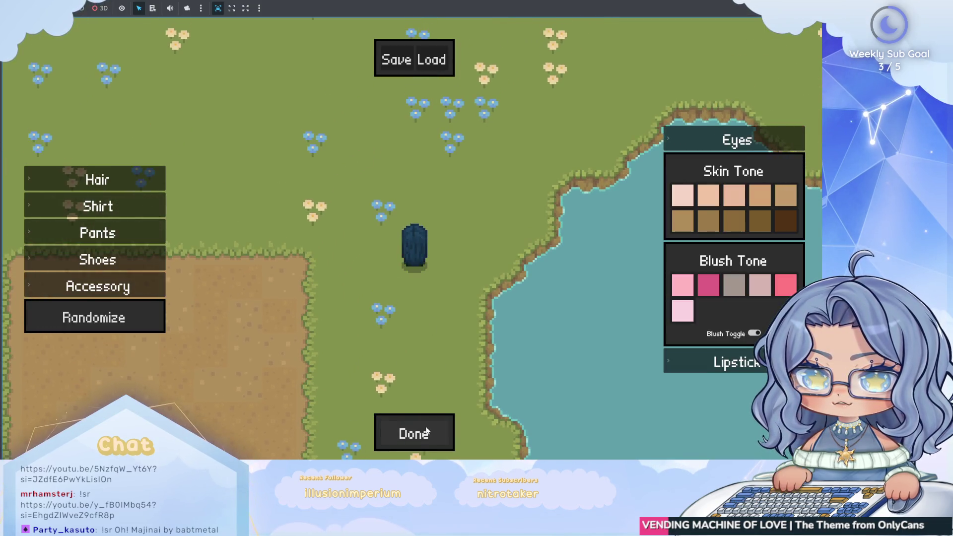
Step: Seed grass ('not plantable') then tilled soil ('plant seed') in the running game, then stop it with F8
{"action": "left_click", "coordinate": [432, 426]}
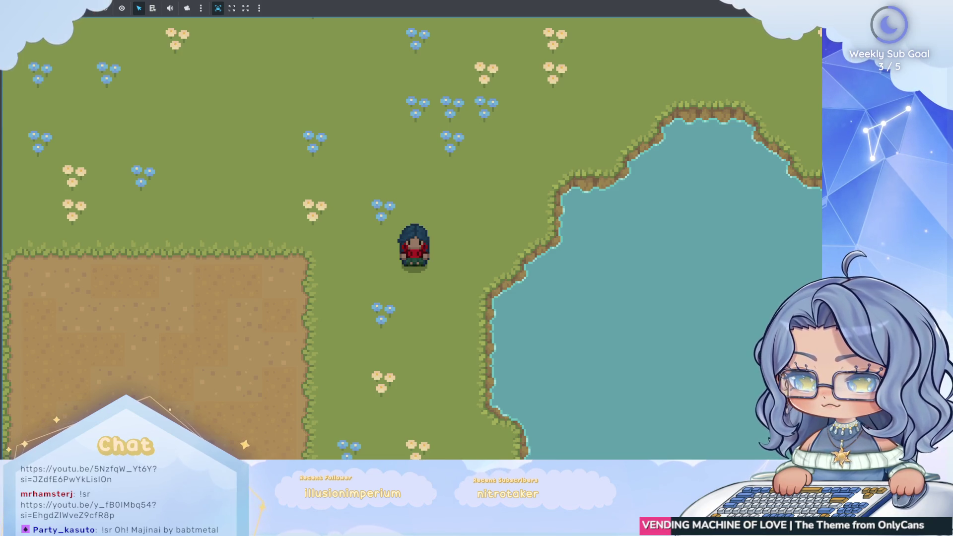
{"action": "key", "text": "alt+Tab"}
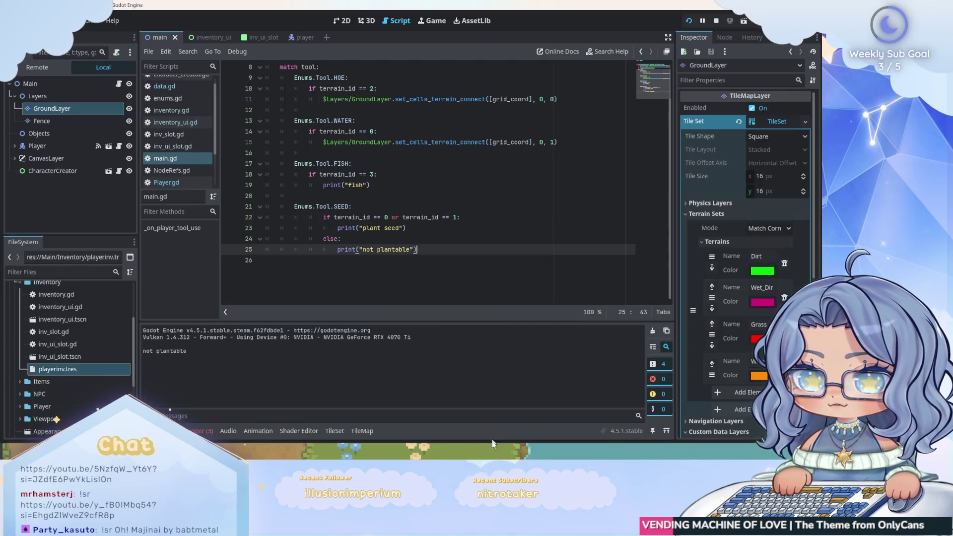
{"action": "left_click", "coordinate": [493, 443]}
{"action": "key", "text": "a"}
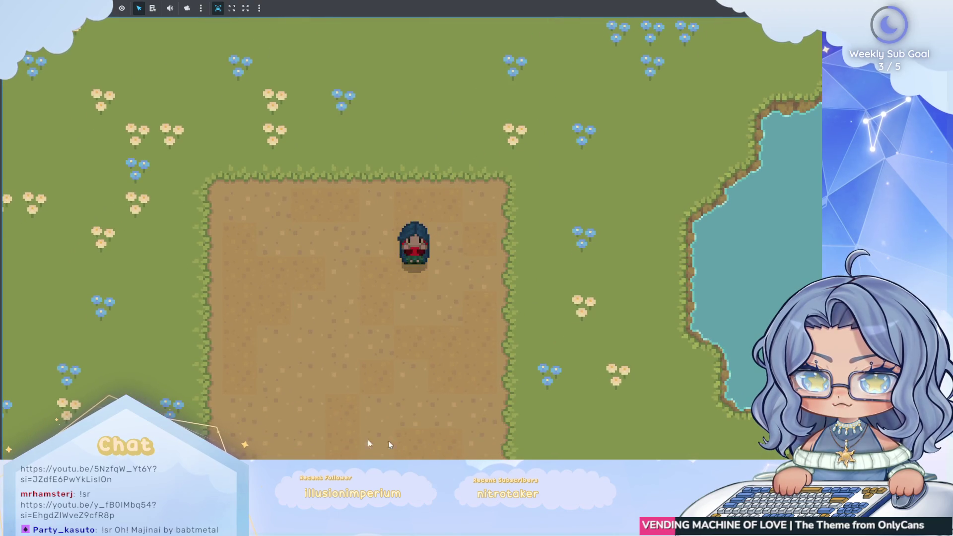
{"action": "key", "text": "alt+Tab"}
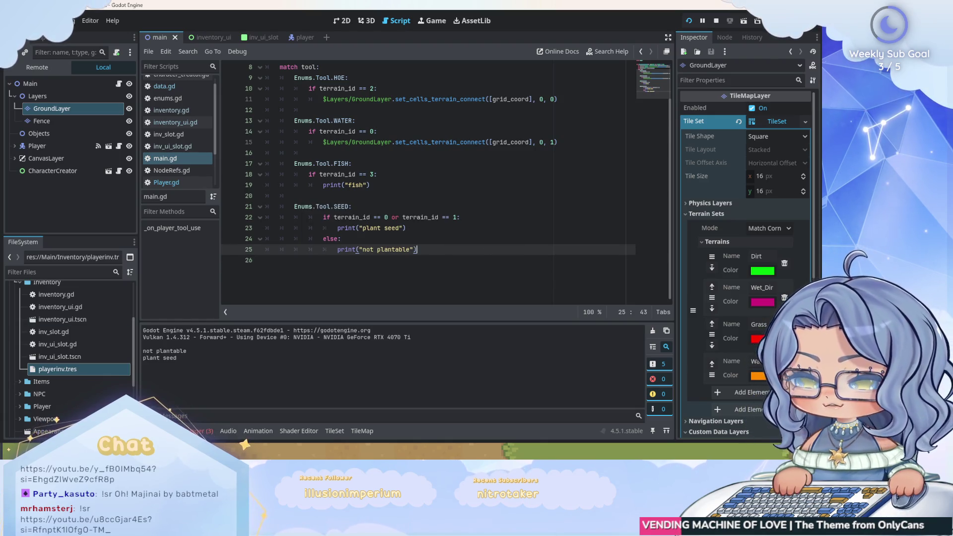
{"action": "key", "text": "F8"}
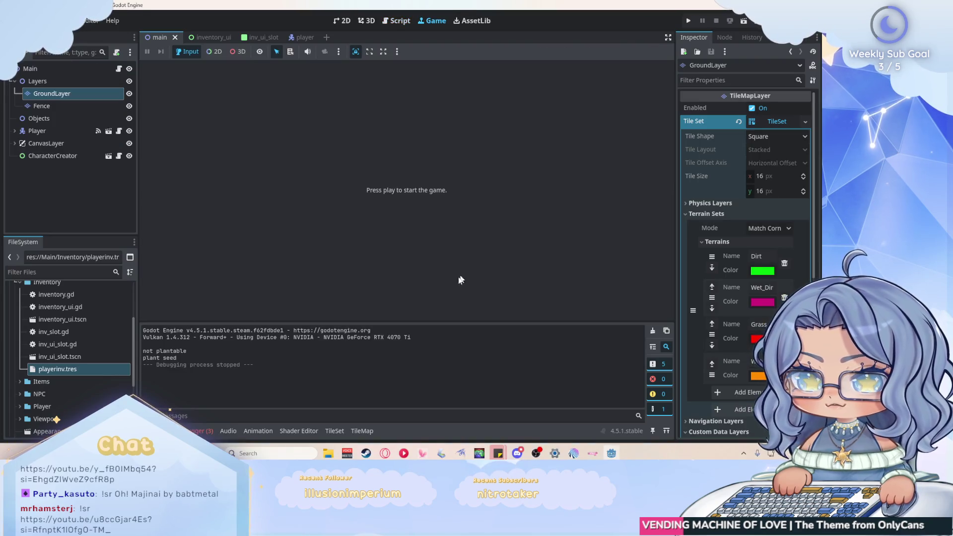
Step: Back in main.gd, review the SEED case's terrain check and else line, then collapse the Inventory folder
{"action": "left_click", "coordinate": [394, 20]}
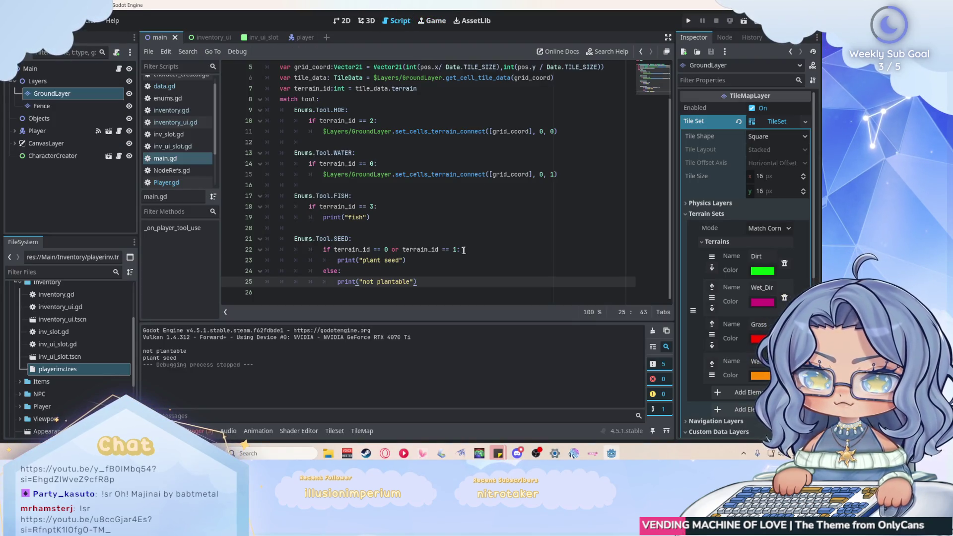
{"action": "left_click", "coordinate": [325, 253]}
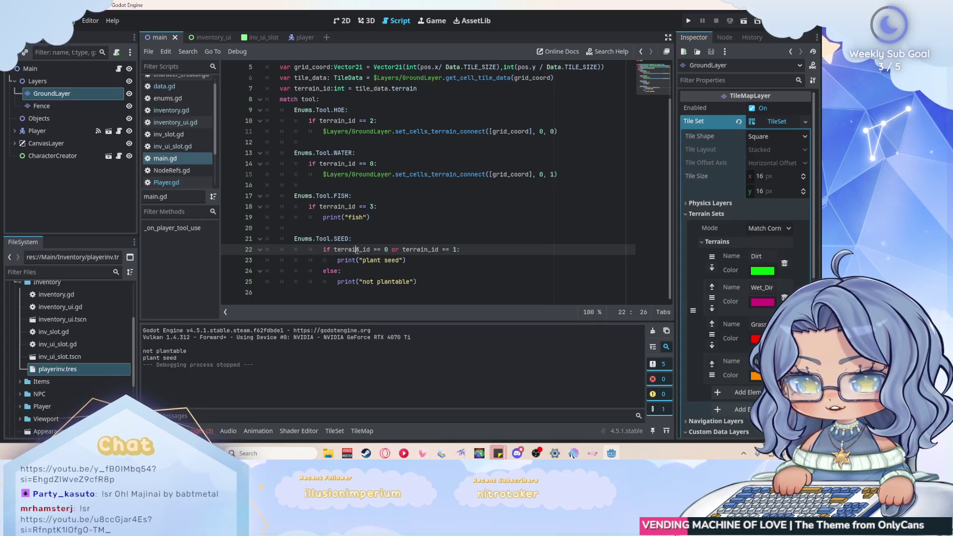
{"action": "left_click", "coordinate": [471, 283]}
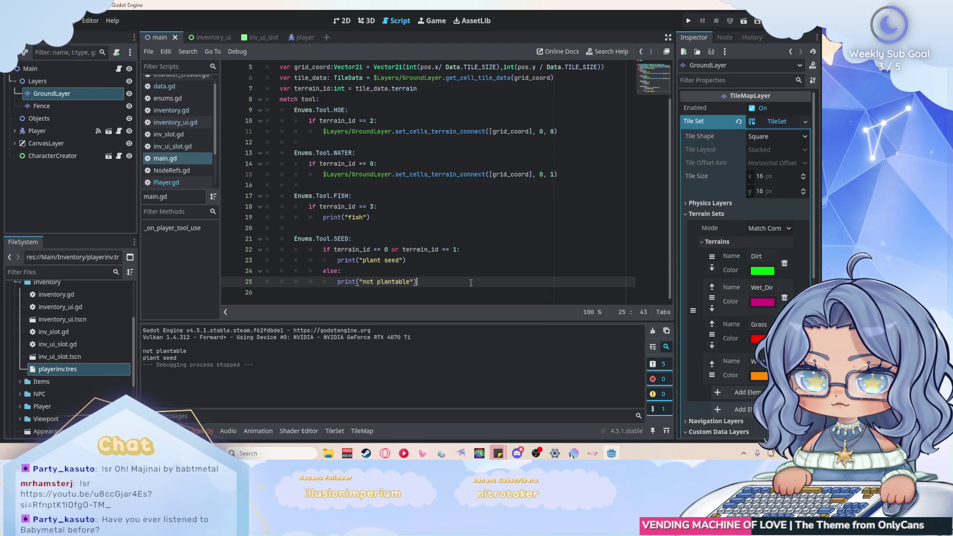
{"action": "scroll", "coordinate": [484, 206], "scroll_direction": "up", "scroll_amount": 1}
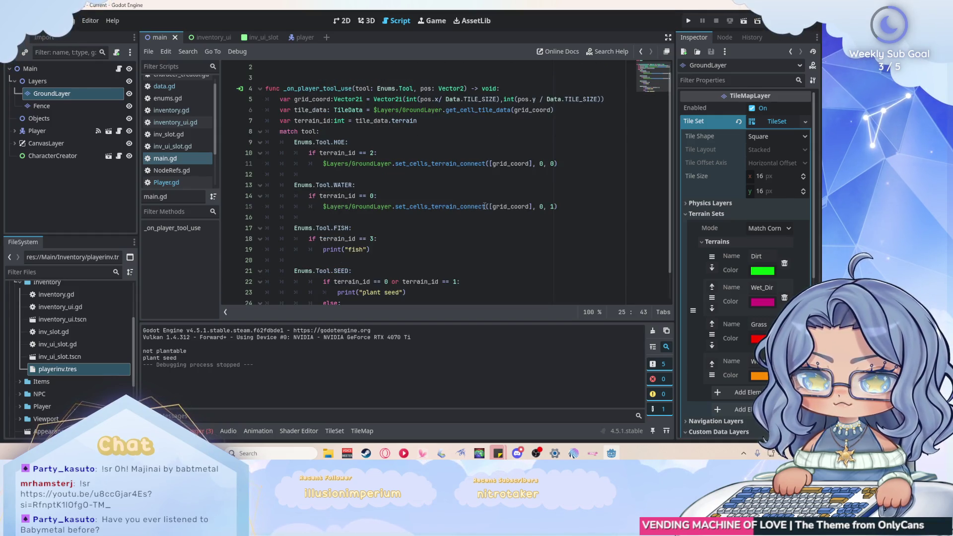
{"action": "scroll", "coordinate": [485, 206], "scroll_direction": "down", "scroll_amount": 1}
{"action": "scroll", "coordinate": [484, 206], "scroll_direction": "up", "scroll_amount": 2}
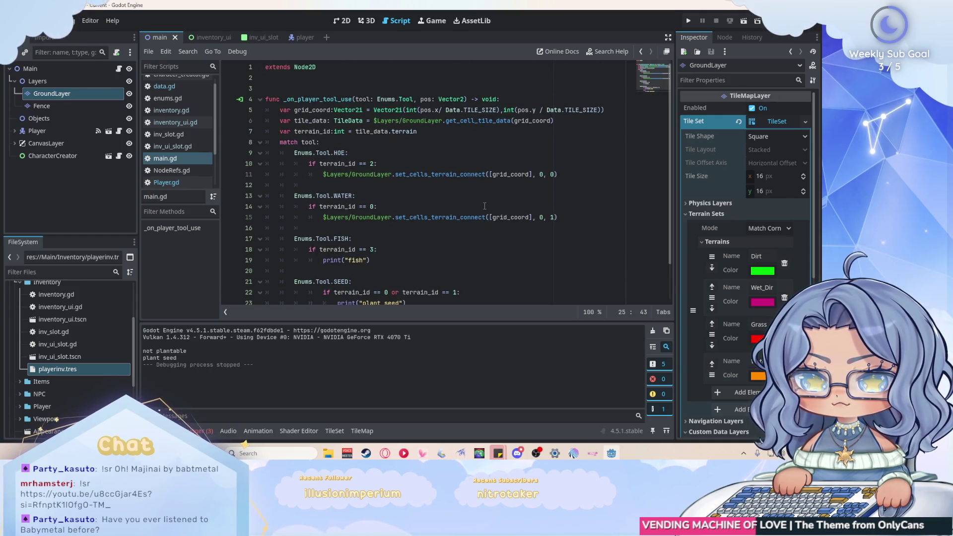
{"action": "scroll", "coordinate": [324, 97], "scroll_direction": "down", "scroll_amount": 2}
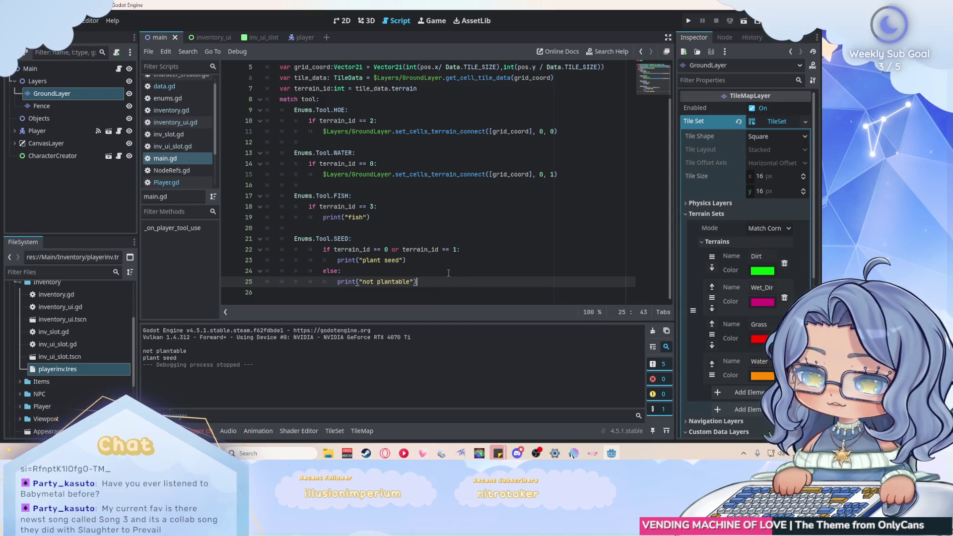
{"action": "left_click", "coordinate": [444, 274]}
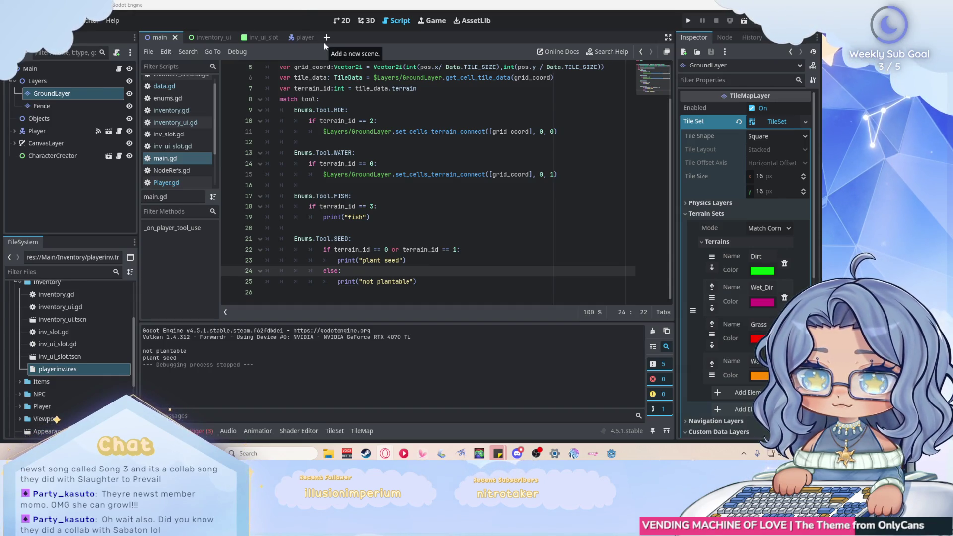
{"action": "scroll", "coordinate": [112, 316], "scroll_direction": "up", "scroll_amount": 2}
{"action": "left_click", "coordinate": [20, 321]}
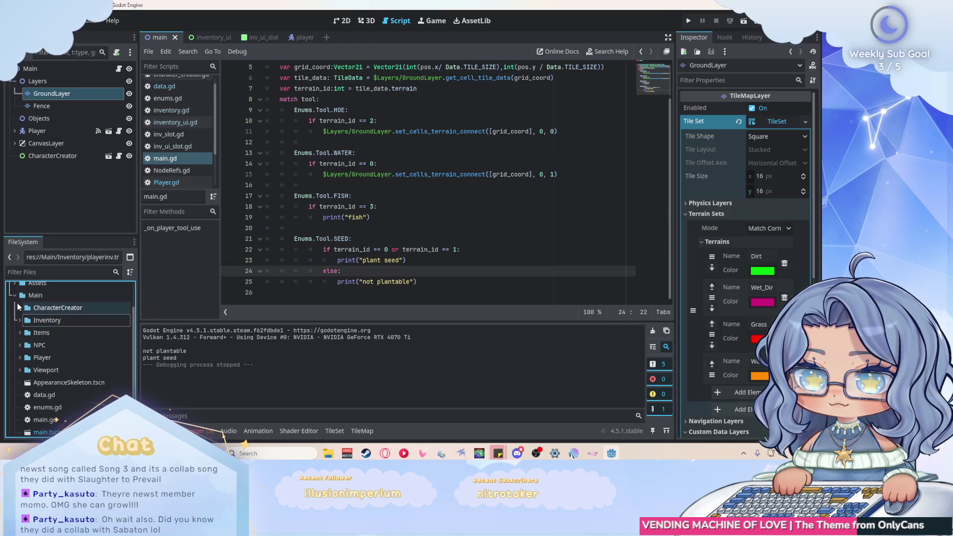
Step: Create a new scene with a 2D root, then close it without saving
{"action": "left_click", "coordinate": [327, 38]}
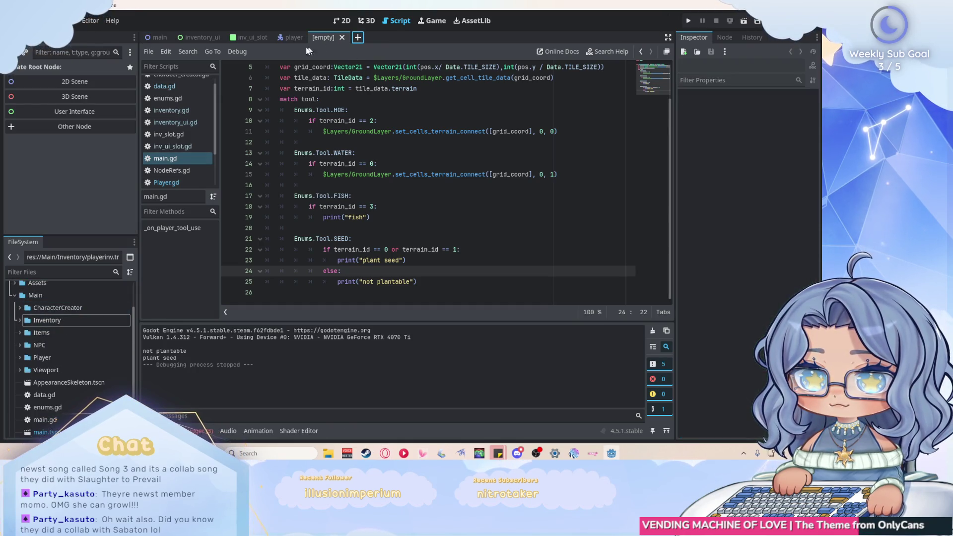
{"action": "left_click", "coordinate": [84, 82]}
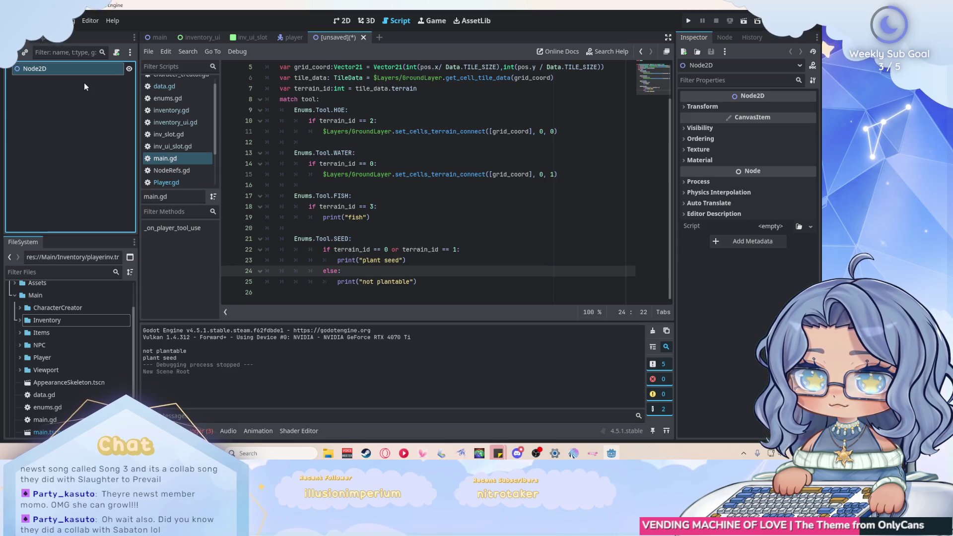
{"action": "left_click", "coordinate": [364, 39]}
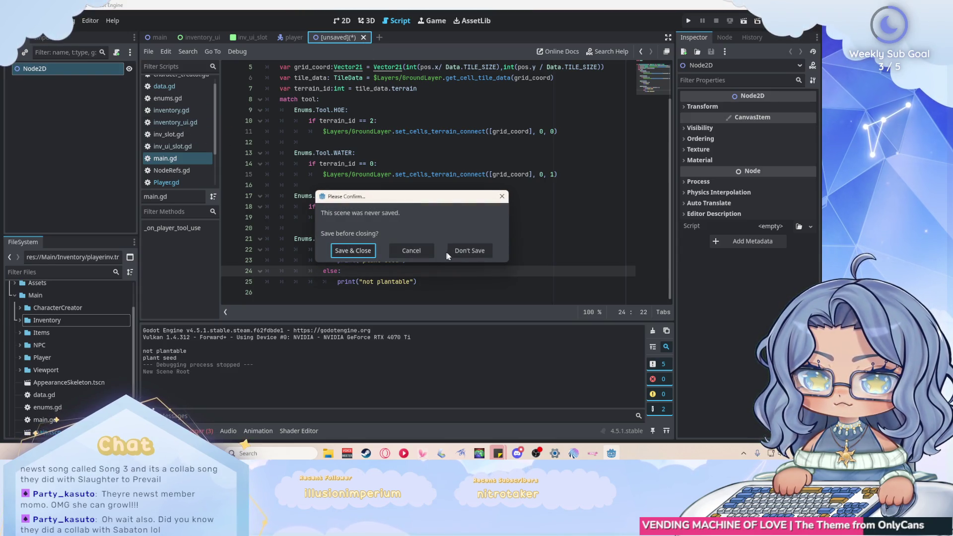
{"action": "left_click", "coordinate": [449, 251]}
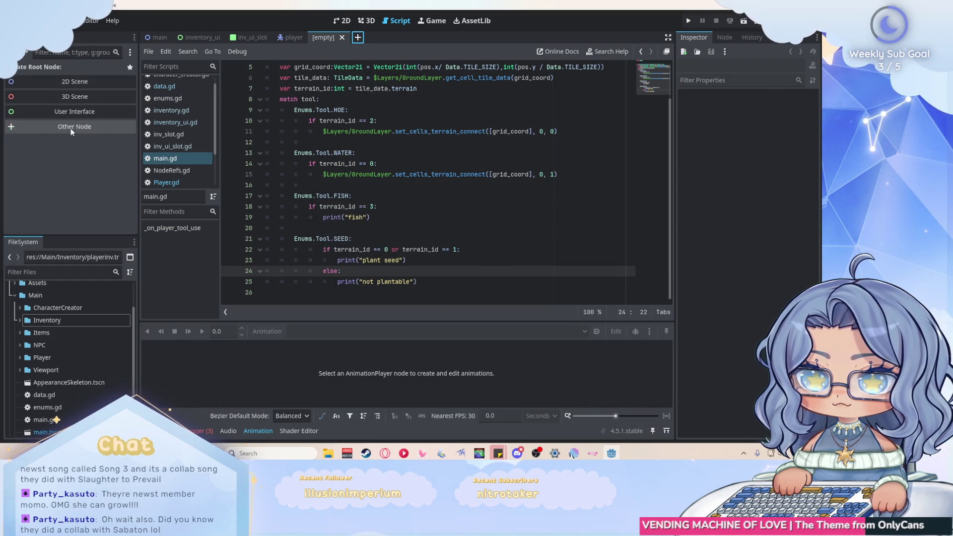
Step: Make a new scene with a StaticBody2D root renamed Plant, and save it
{"action": "left_click", "coordinate": [70, 128]}
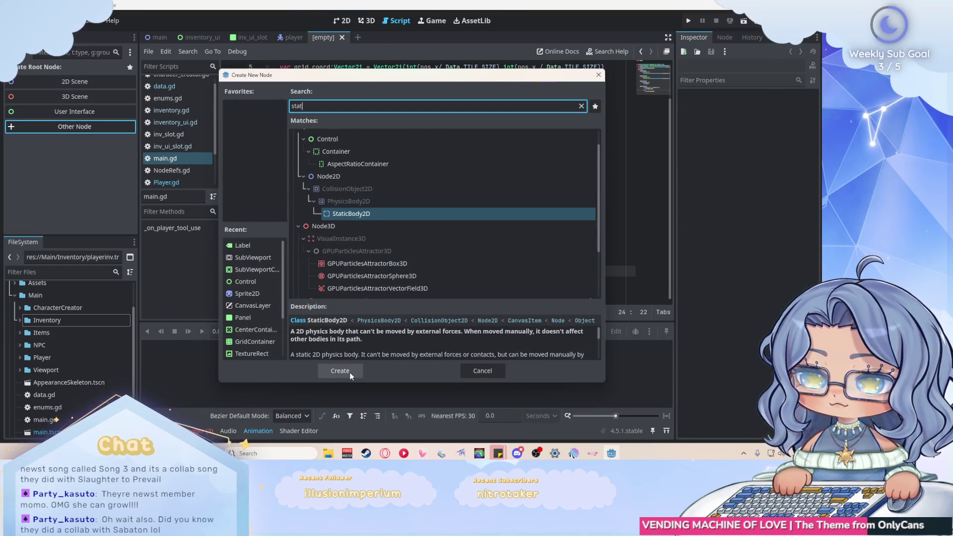
{"action": "left_click", "coordinate": [350, 372]}
{"action": "double_click", "coordinate": [80, 70]}
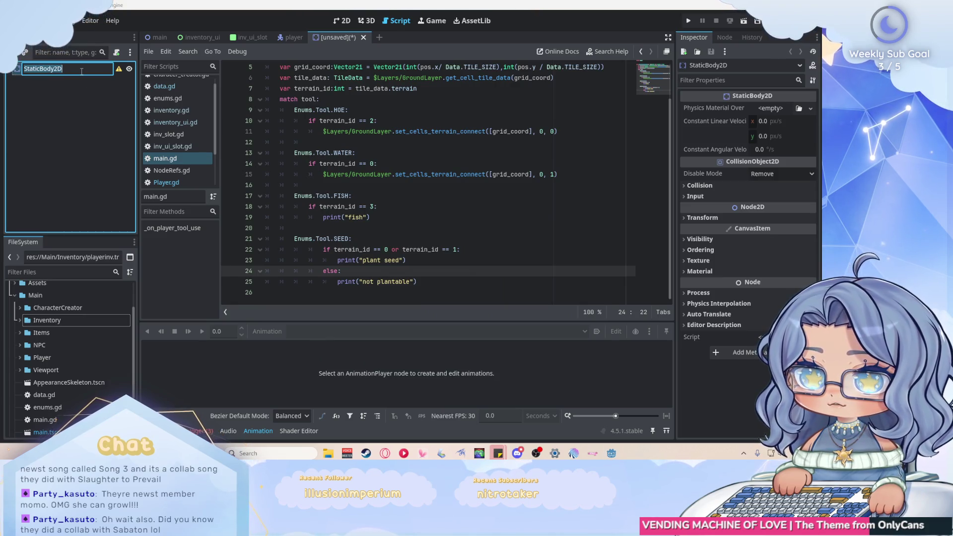
{"action": "type", "text": "Plant"}
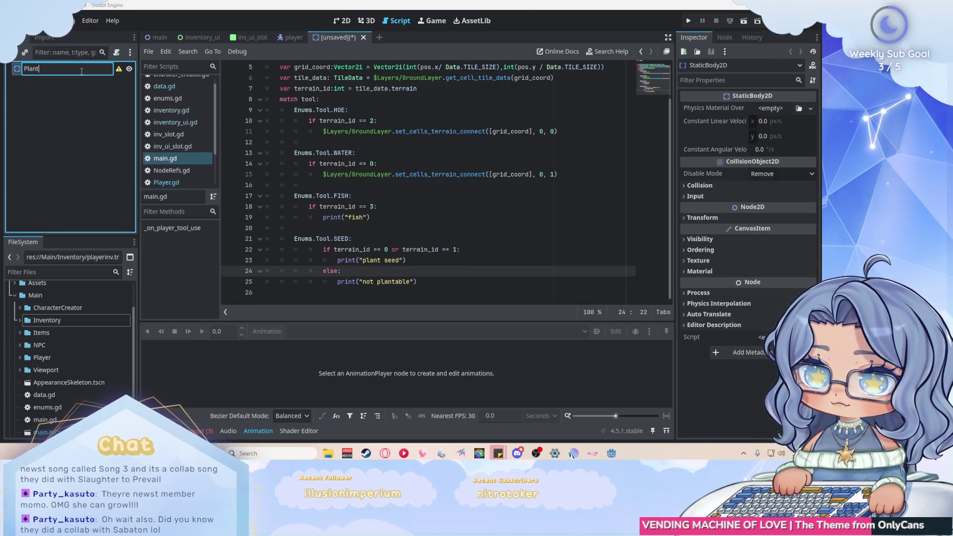
{"action": "key", "text": "Return"}
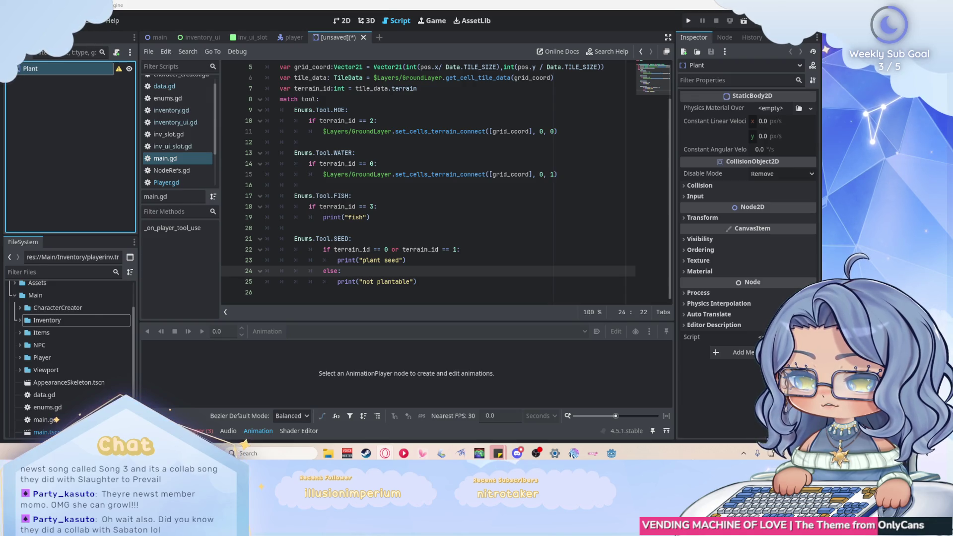
{"action": "left_click", "coordinate": [87, 121]}
{"action": "key", "text": "ctrl+s"}
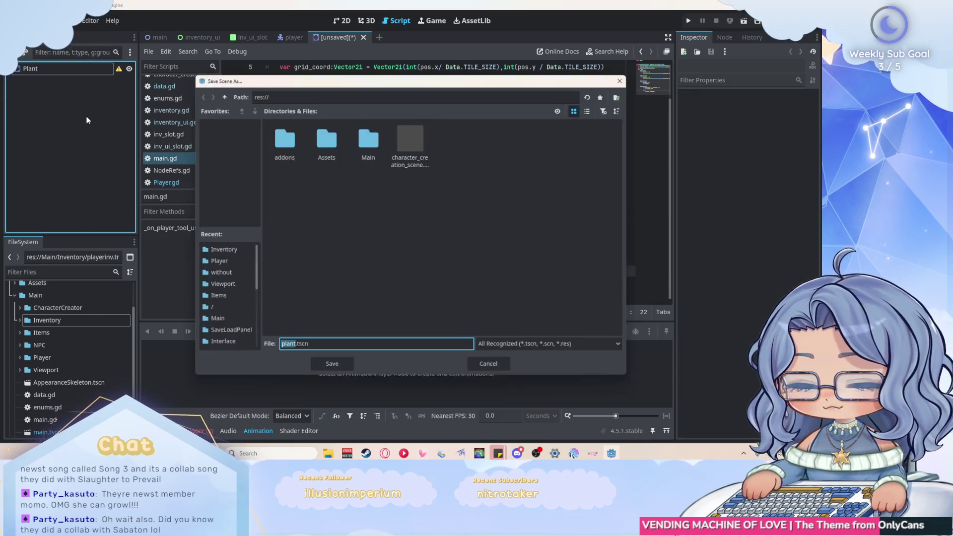
Step: Create an Objects folder inside Main and save the scene there as plant.tscn
{"action": "double_click", "coordinate": [377, 142]}
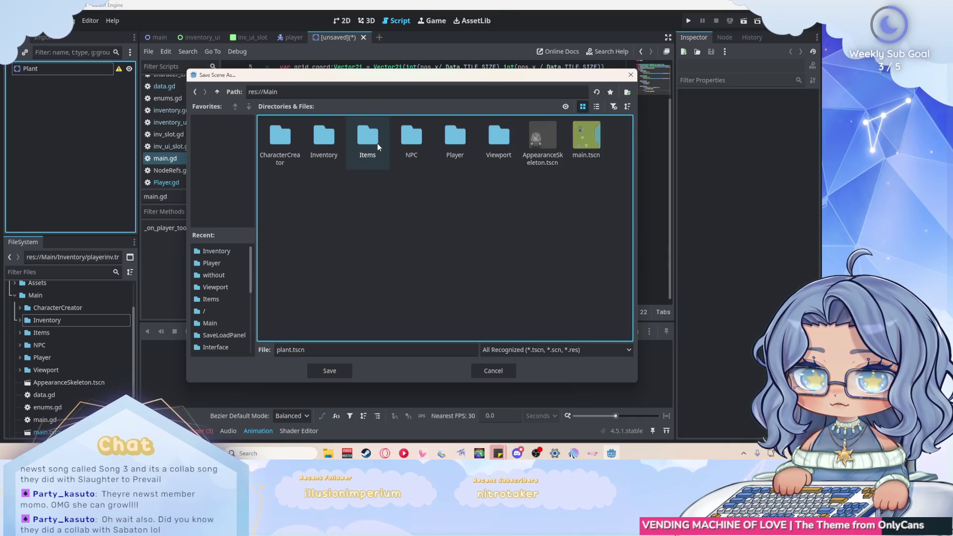
{"action": "right_click", "coordinate": [365, 197]}
{"action": "left_click", "coordinate": [373, 205]}
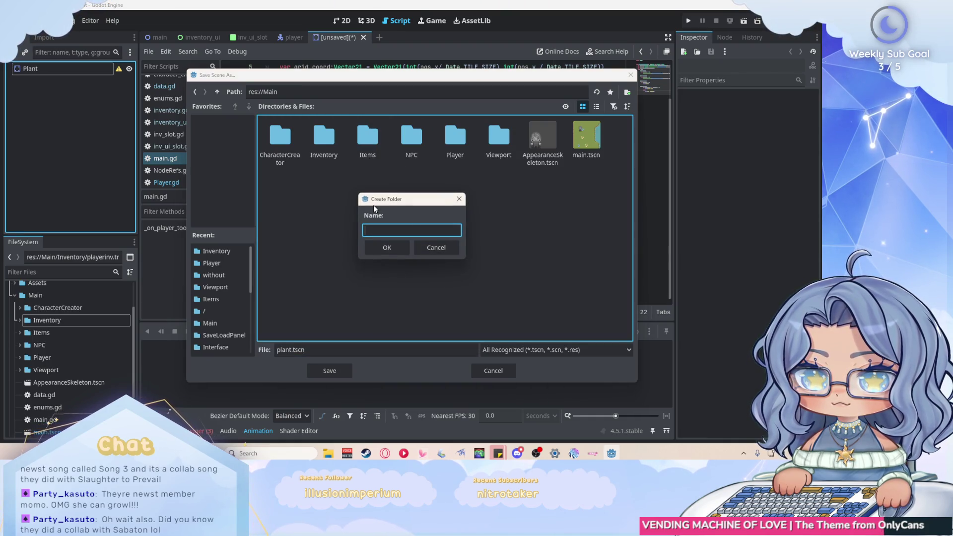
{"action": "type", "text": "O"}
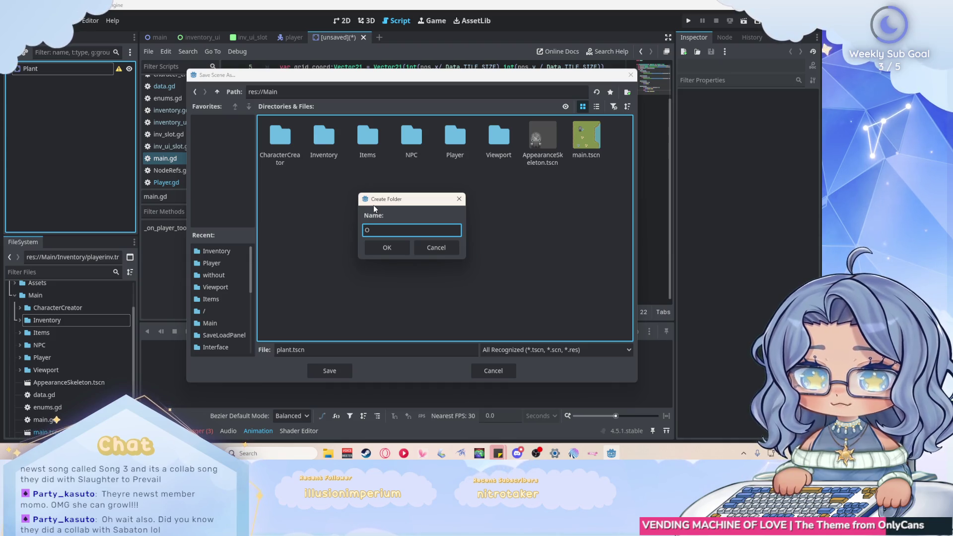
{"action": "type", "text": "bjects"}
{"action": "left_click", "coordinate": [396, 250]}
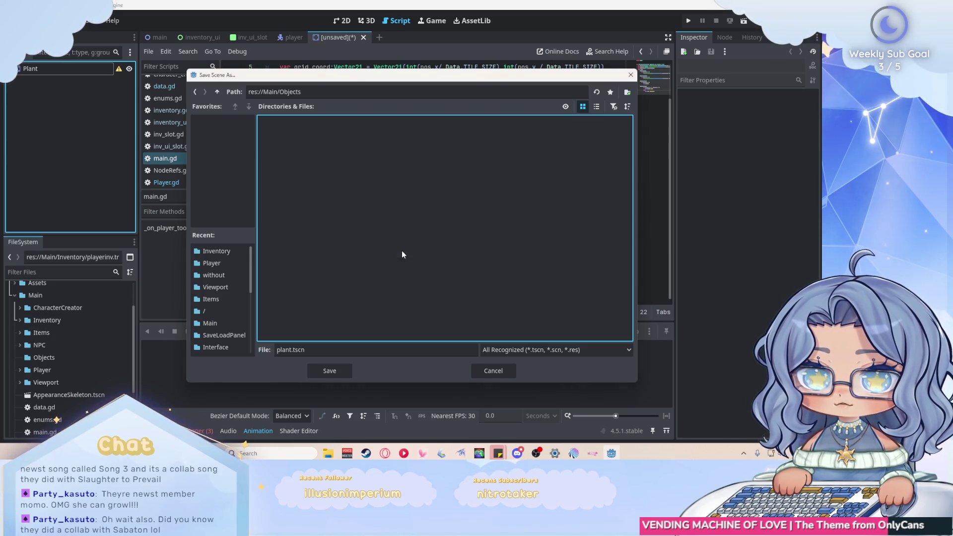
{"action": "left_click", "coordinate": [335, 367]}
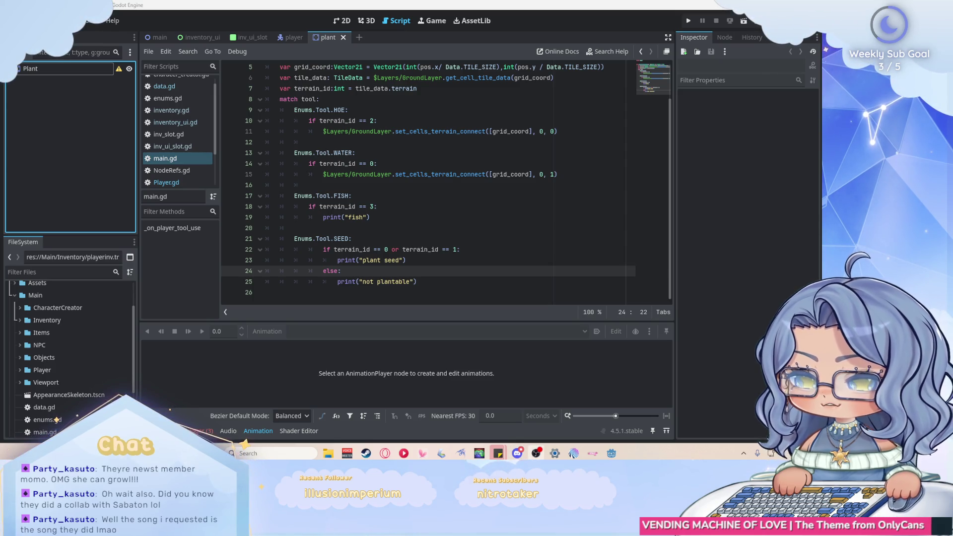
{"action": "left_click", "coordinate": [464, 281]}
Step: Collapse the Animation panel, toggle the Shader Editor open and shut, and expand the Assets folder
{"action": "scroll", "coordinate": [464, 284], "scroll_direction": "up", "scroll_amount": 2}
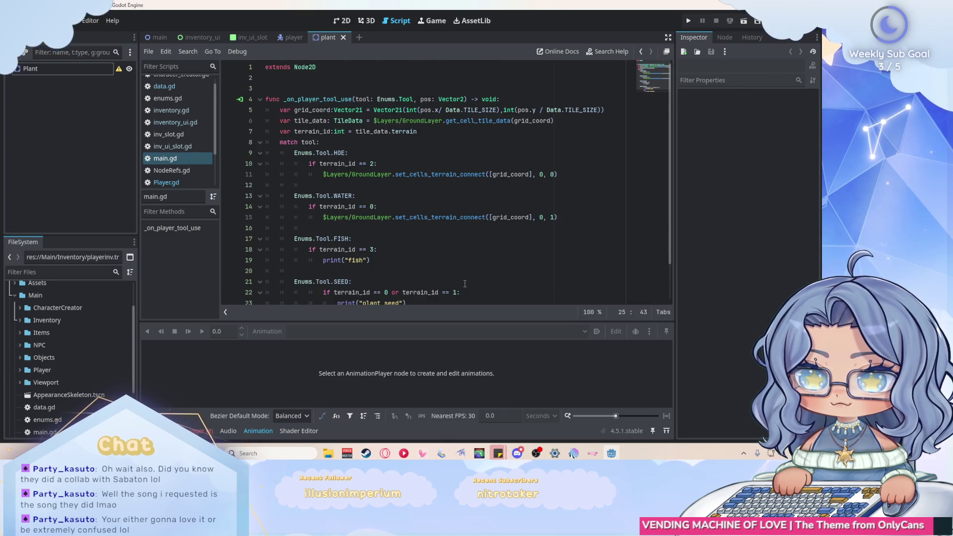
{"action": "scroll", "coordinate": [464, 283], "scroll_direction": "down", "scroll_amount": 2}
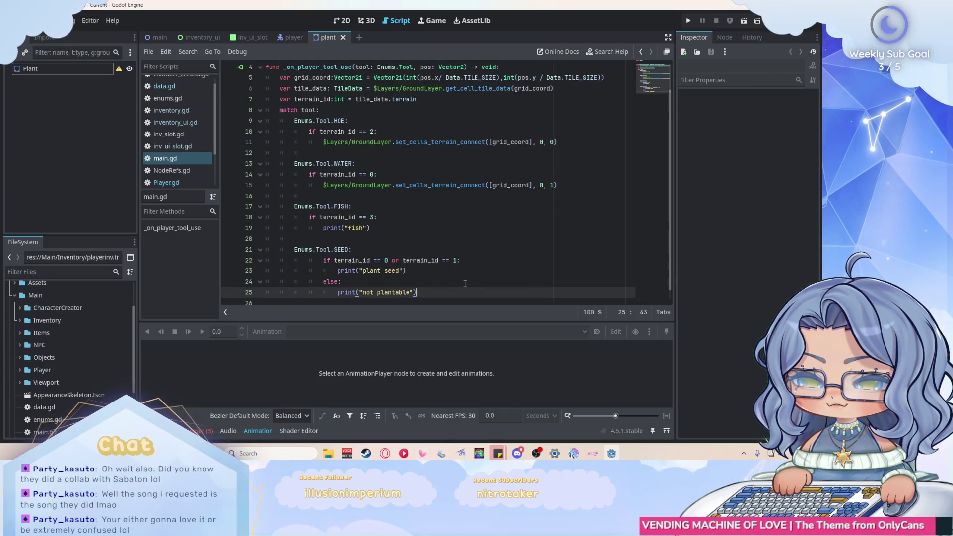
{"action": "scroll", "coordinate": [464, 284], "scroll_direction": "down", "scroll_amount": 1}
{"action": "scroll", "coordinate": [465, 284], "scroll_direction": "up", "scroll_amount": 3}
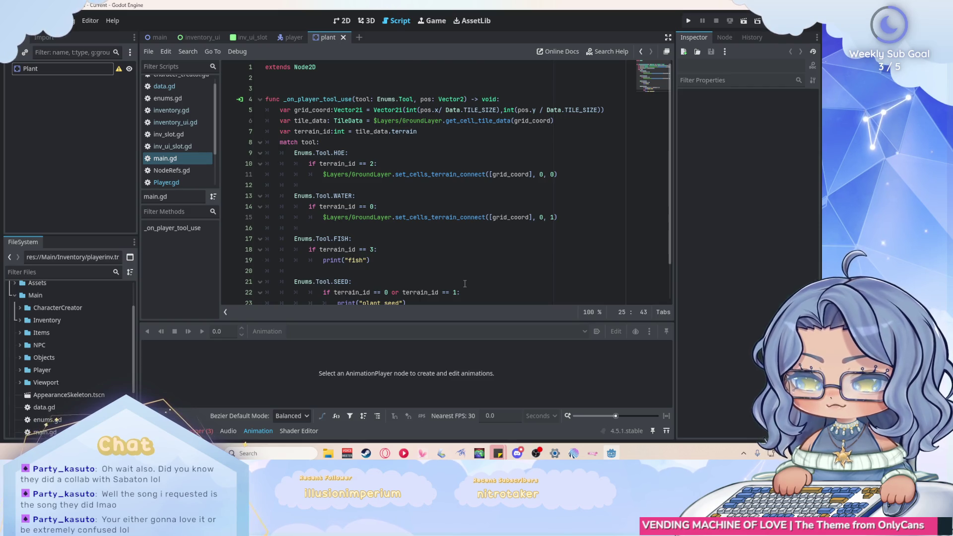
{"action": "scroll", "coordinate": [465, 283], "scroll_direction": "down", "scroll_amount": 2}
{"action": "scroll", "coordinate": [464, 284], "scroll_direction": "up", "scroll_amount": 2}
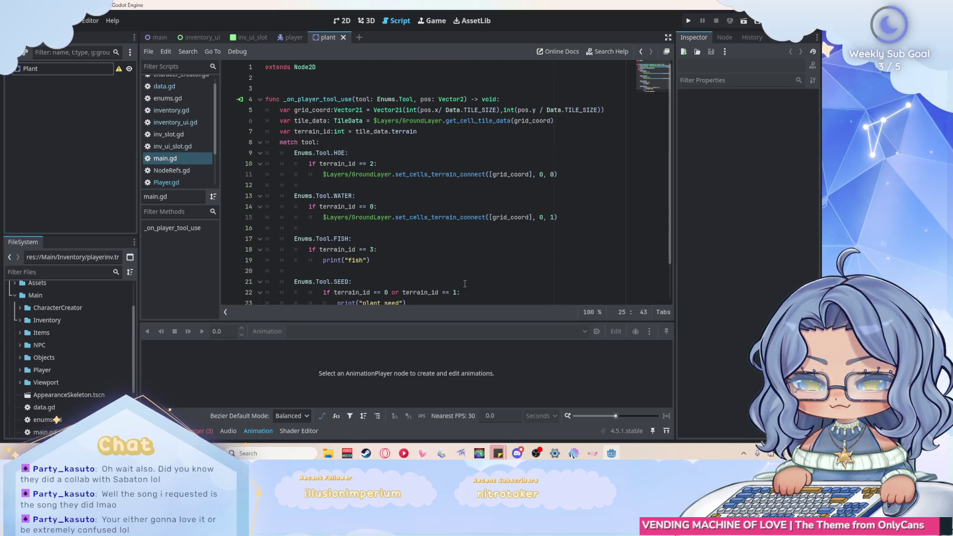
{"action": "scroll", "coordinate": [465, 284], "scroll_direction": "down", "scroll_amount": 2}
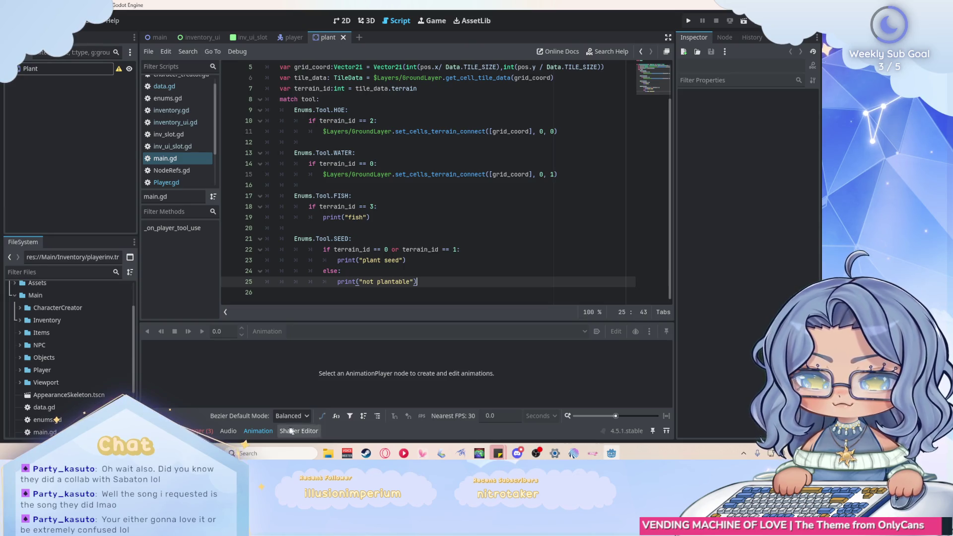
{"action": "left_click", "coordinate": [258, 431]}
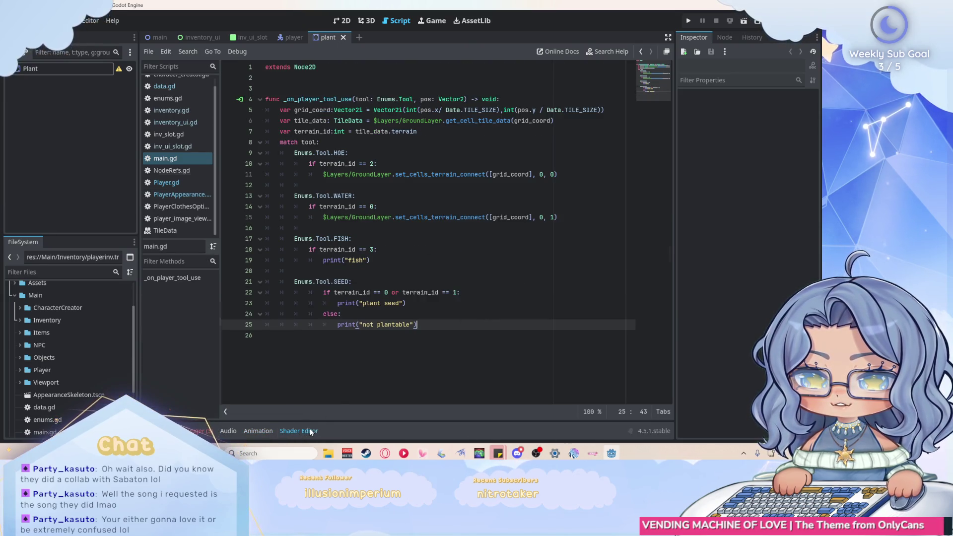
{"action": "left_click", "coordinate": [310, 431]}
{"action": "left_click", "coordinate": [310, 430]}
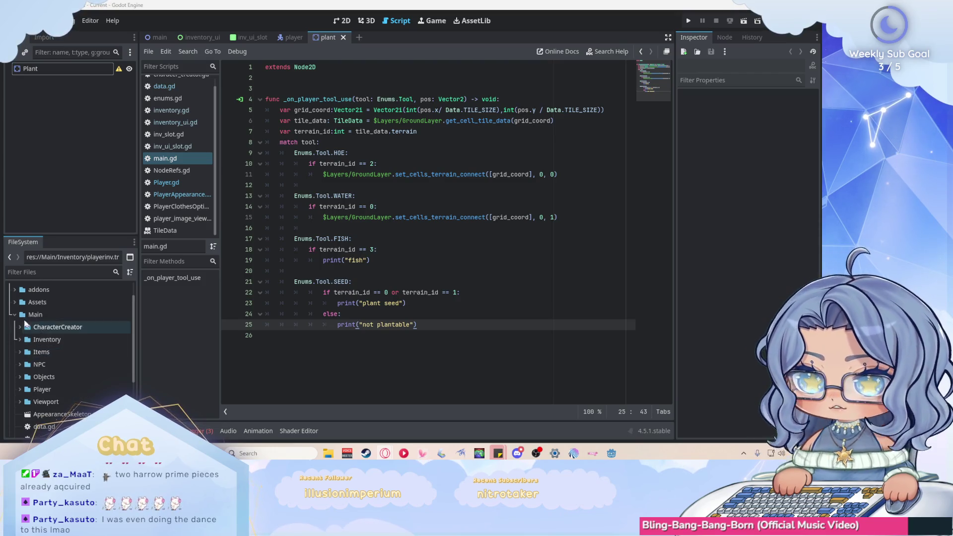
{"action": "scroll", "coordinate": [30, 297], "scroll_direction": "up", "scroll_amount": 1}
{"action": "left_click", "coordinate": [15, 303]}
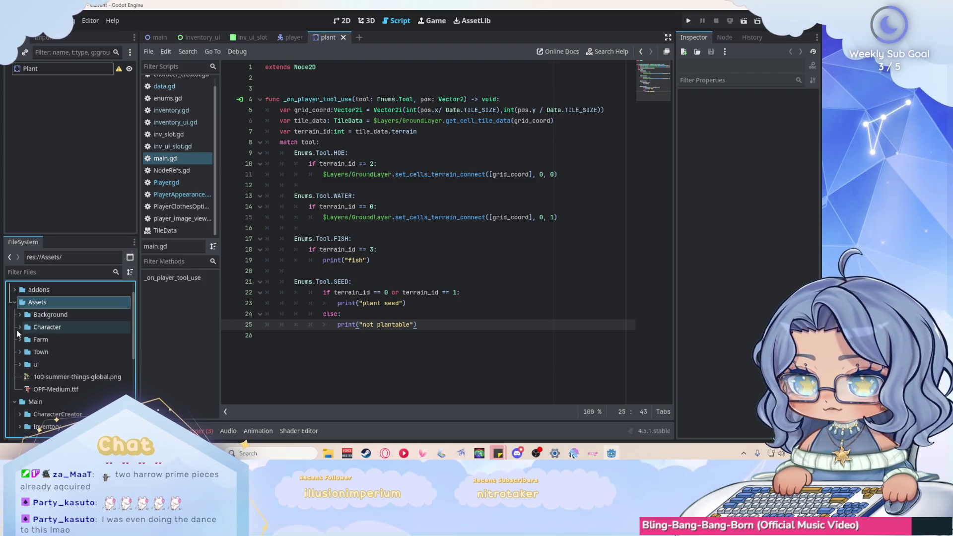
Step: Expand the Farm › farming folder and add a Sprite2D child under Plant
{"action": "left_click", "coordinate": [20, 340]}
{"action": "scroll", "coordinate": [31, 344], "scroll_direction": "down", "scroll_amount": 1}
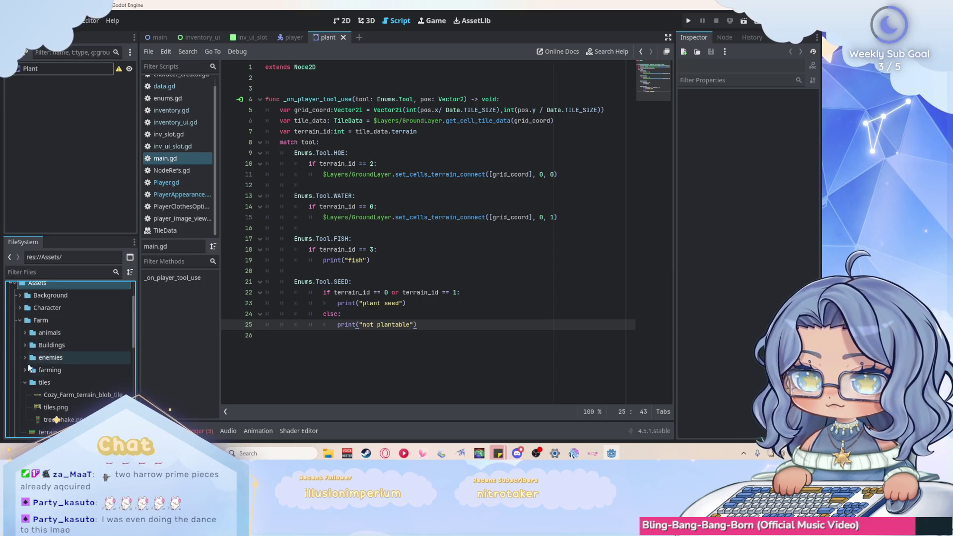
{"action": "left_click", "coordinate": [25, 371]}
{"action": "scroll", "coordinate": [96, 327], "scroll_direction": "down", "scroll_amount": 2}
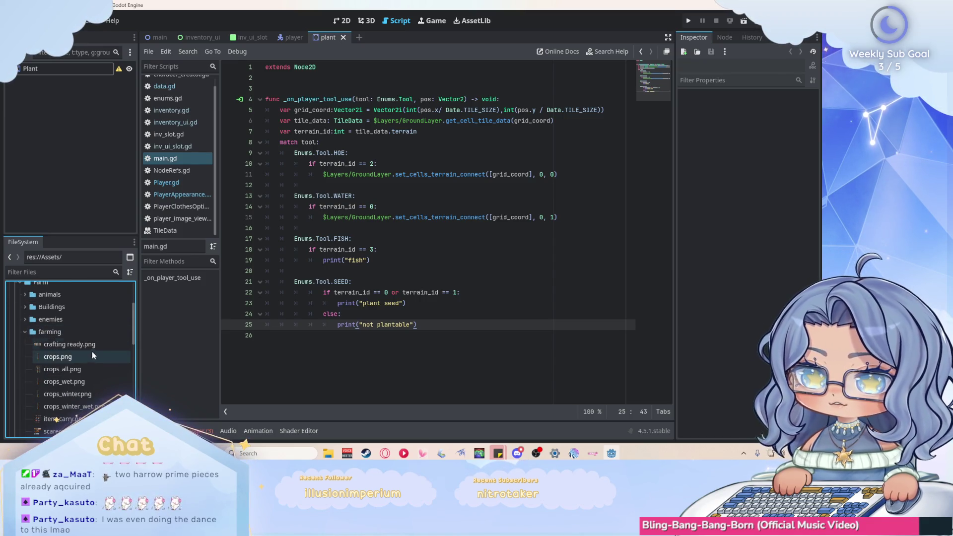
{"action": "right_click", "coordinate": [31, 68]}
{"action": "left_click", "coordinate": [91, 79]}
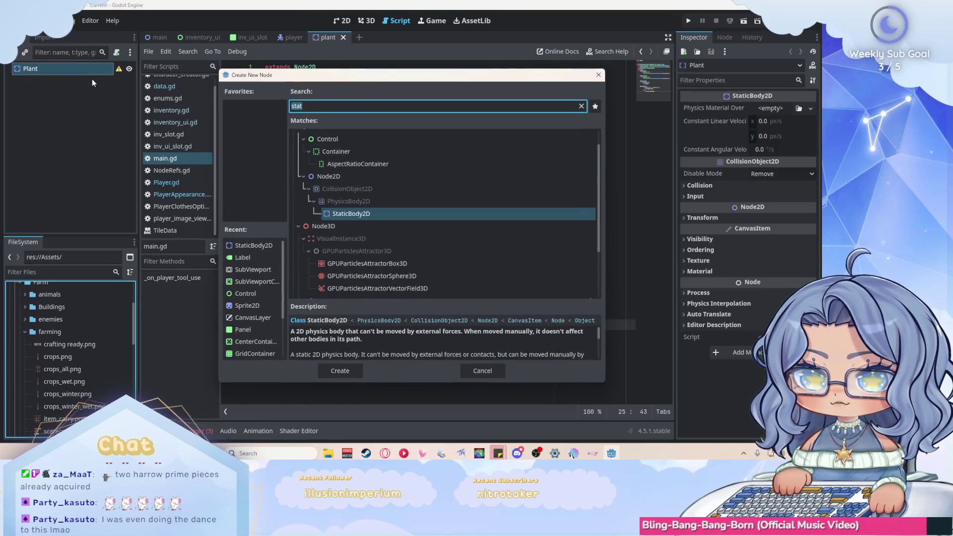
{"action": "type", "text": "sprit"}
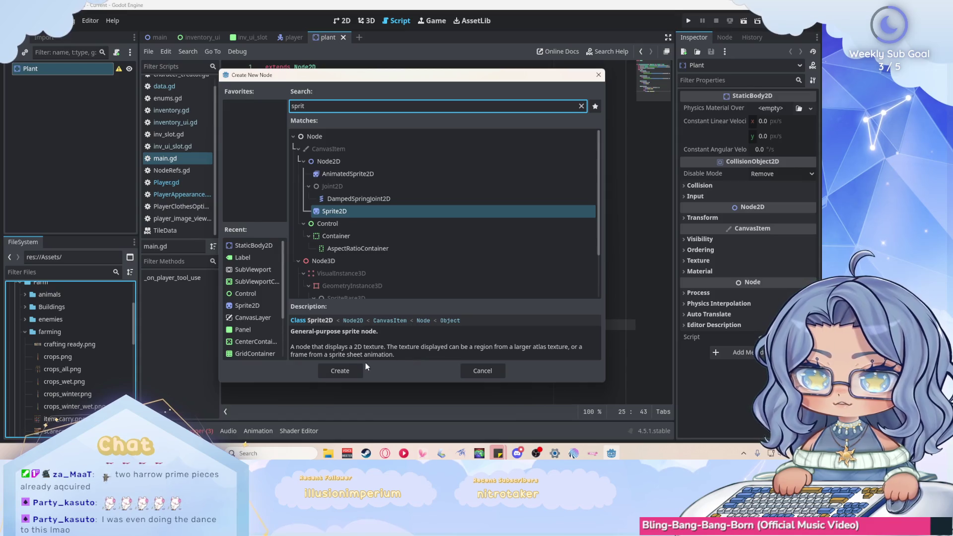
{"action": "left_click", "coordinate": [348, 371]}
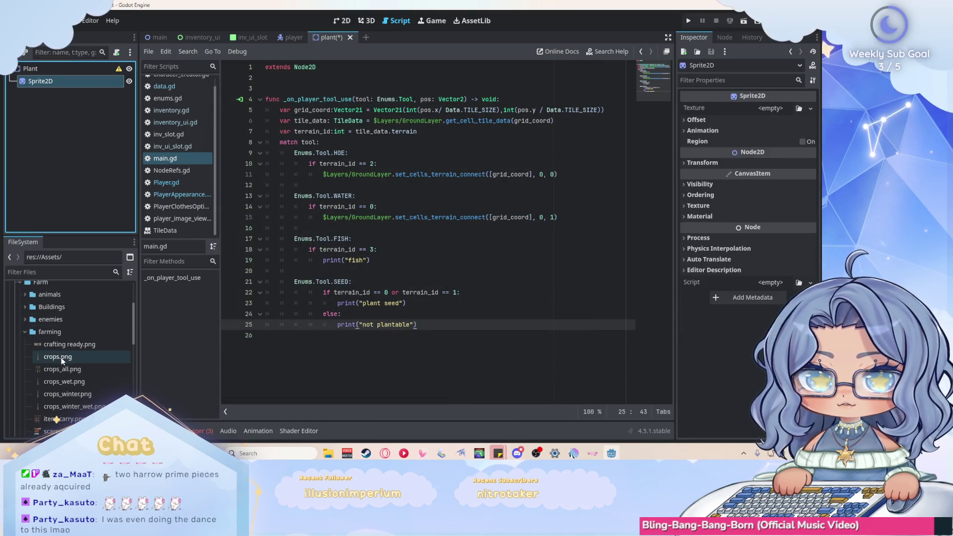
Step: Assign crops.png as the Sprite2D texture and open crops.png in the image viewer
{"action": "mouse_move", "coordinate": [61, 361]}
{"action": "left_mouse_down"}
{"action": "mouse_move", "coordinate": [70, 367]}
{"action": "mouse_move", "coordinate": [695, 113]}
{"action": "mouse_move", "coordinate": [761, 111]}
{"action": "left_mouse_up"}
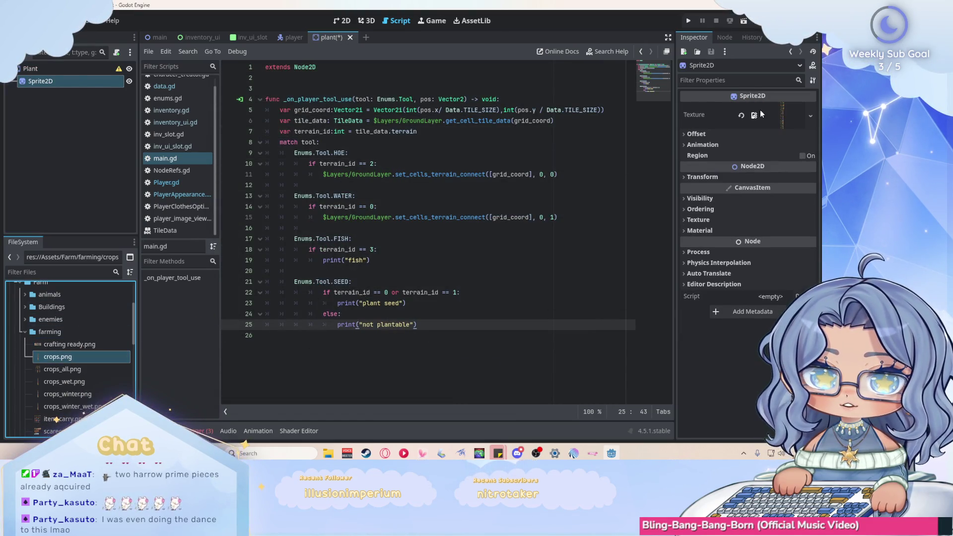
{"action": "left_click", "coordinate": [73, 361]}
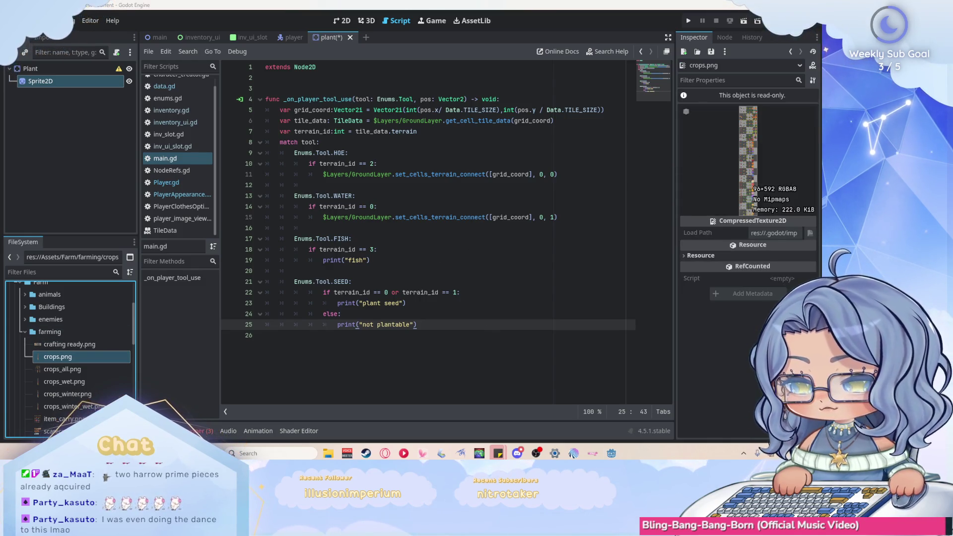
{"action": "key", "text": "super+e"}
{"action": "left_click_drag", "start_coordinate": [244, 111], "coordinate": [0, 144]}
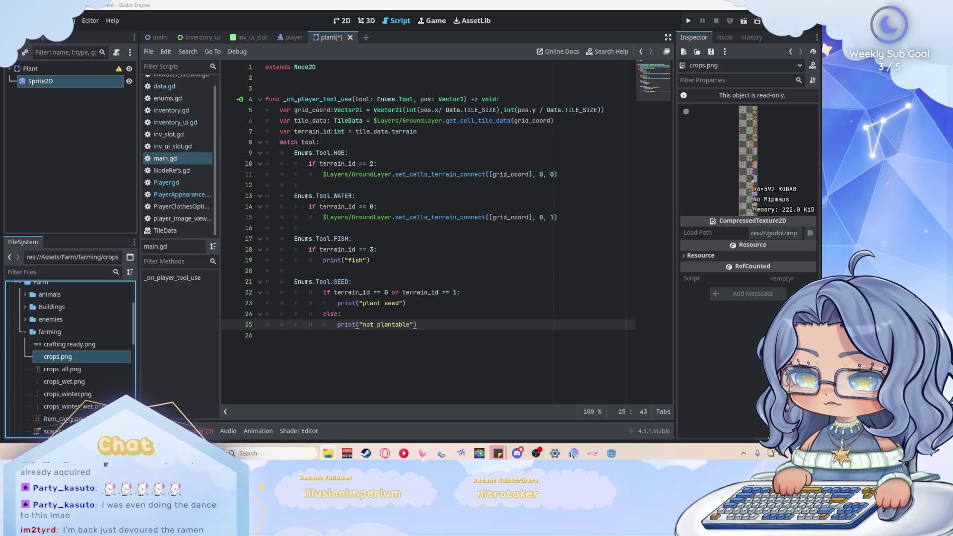
{"action": "key", "text": "ctrl+alt+e"}
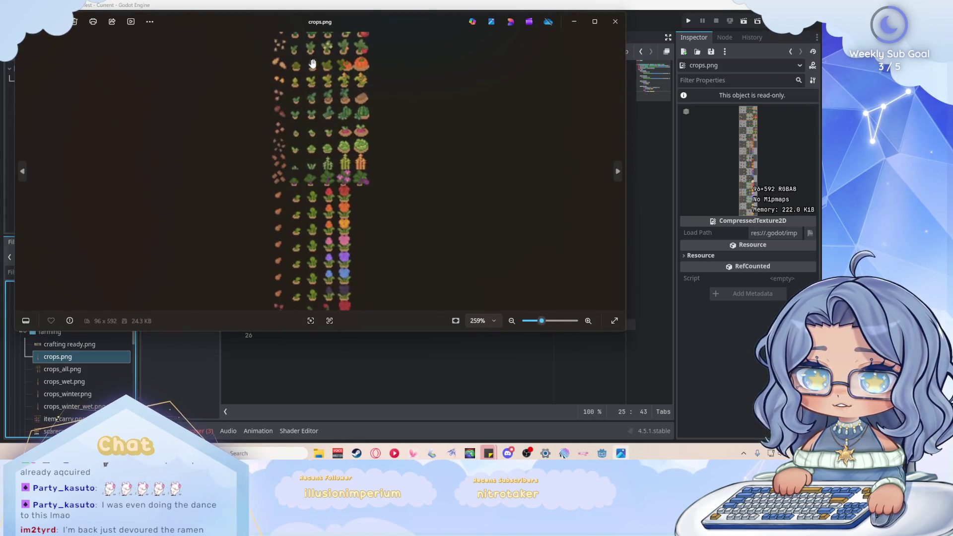
Step: Pan up the zoomed crops.png sprite sheet in Photos, then minimize the viewer
{"action": "left_click_drag", "start_coordinate": [313, 64], "coordinate": [330, 153]}
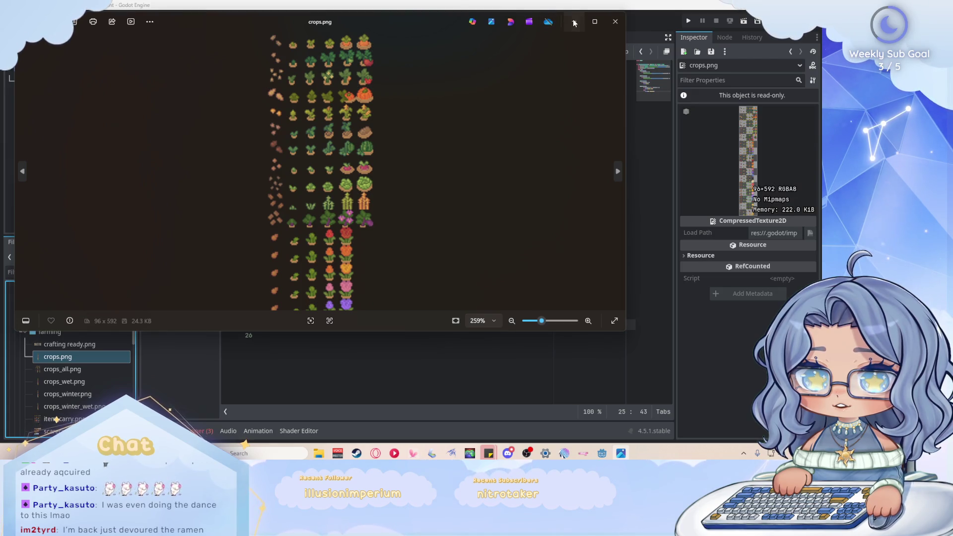
{"action": "left_click", "coordinate": [574, 23]}
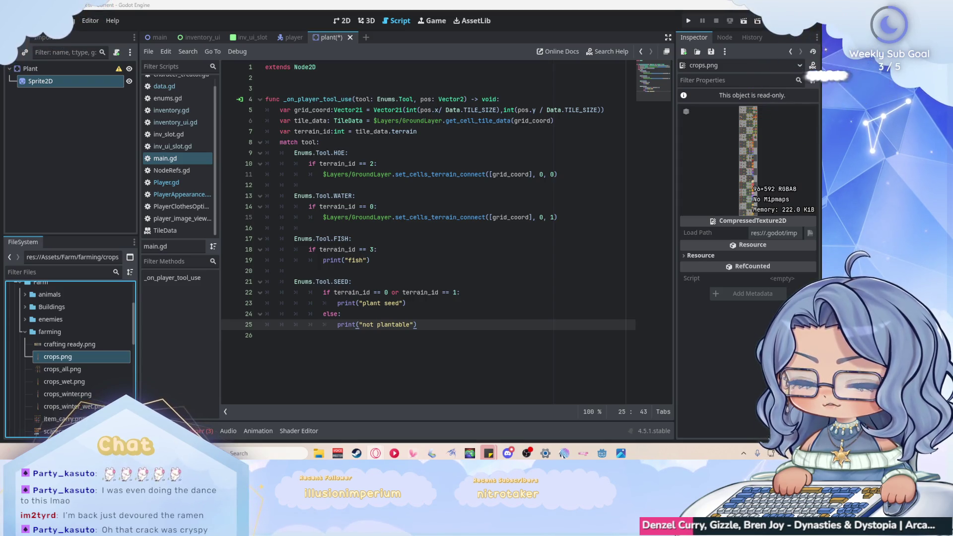
Step: Select the plant scene's Sprite2D node and expand its Animation settings in the Inspector
{"action": "left_click", "coordinate": [342, 21]}
{"action": "scroll", "coordinate": [278, 94], "scroll_direction": "up", "scroll_amount": 10}
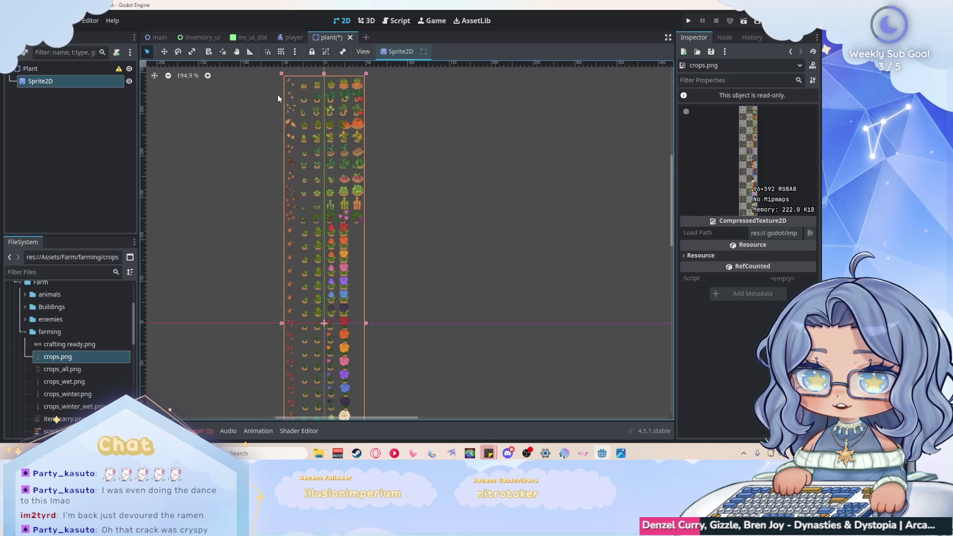
{"action": "scroll", "coordinate": [320, 161], "scroll_direction": "up", "scroll_amount": 3}
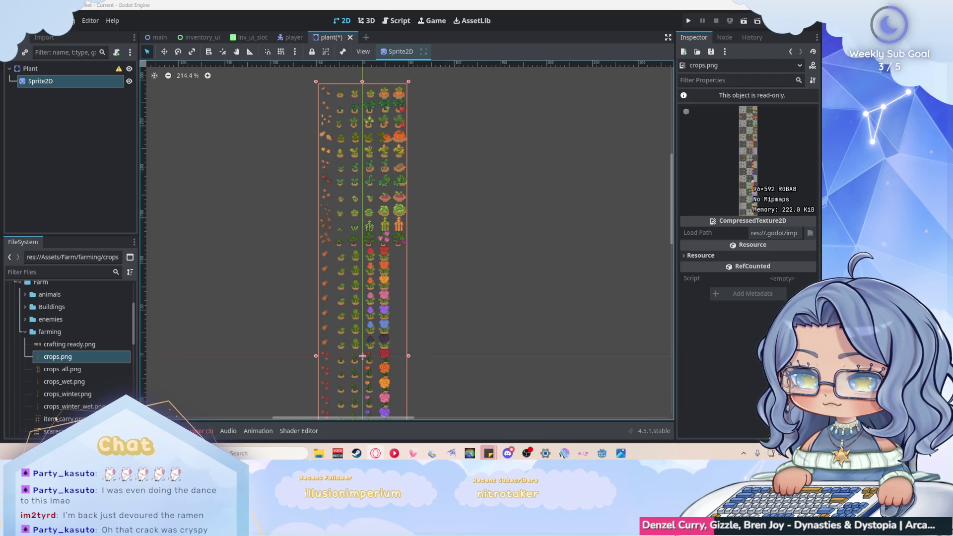
{"action": "scroll", "coordinate": [356, 102], "scroll_direction": "up", "scroll_amount": 1}
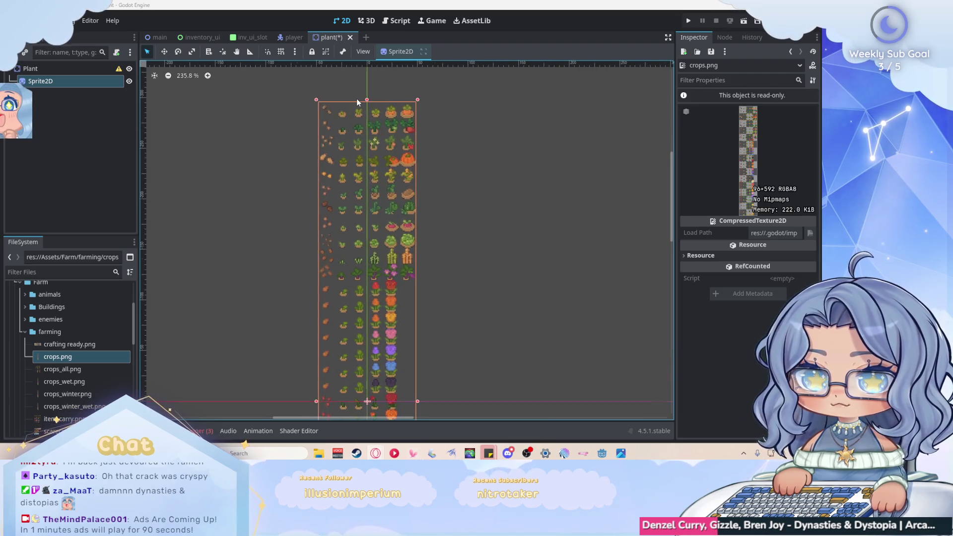
{"action": "scroll", "coordinate": [356, 98], "scroll_direction": "up", "scroll_amount": 4}
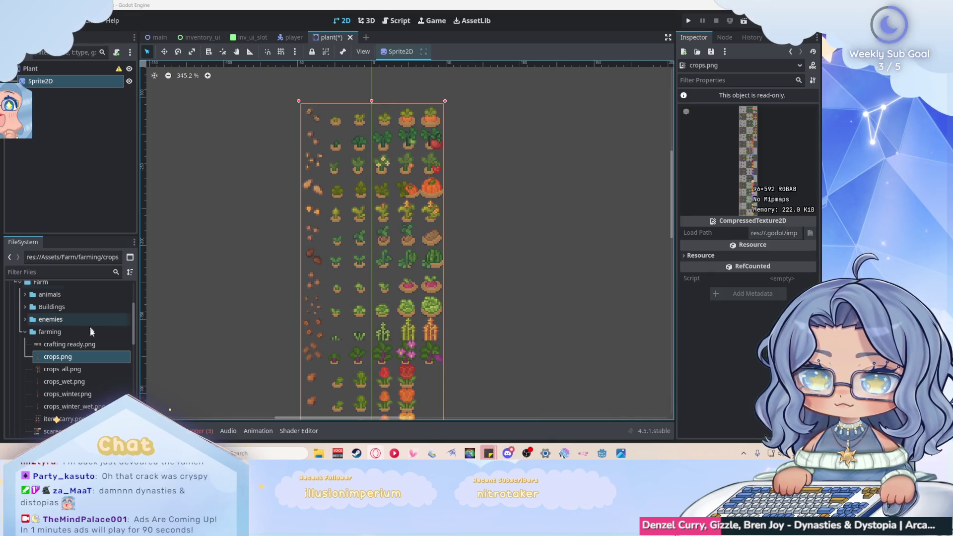
{"action": "left_click", "coordinate": [25, 332]}
{"action": "left_click", "coordinate": [80, 83]}
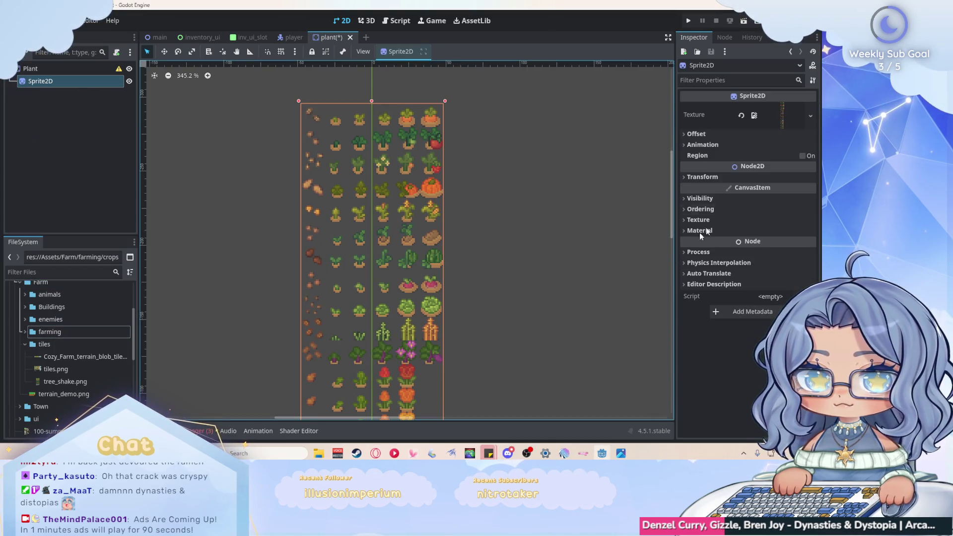
{"action": "left_click", "coordinate": [704, 135]}
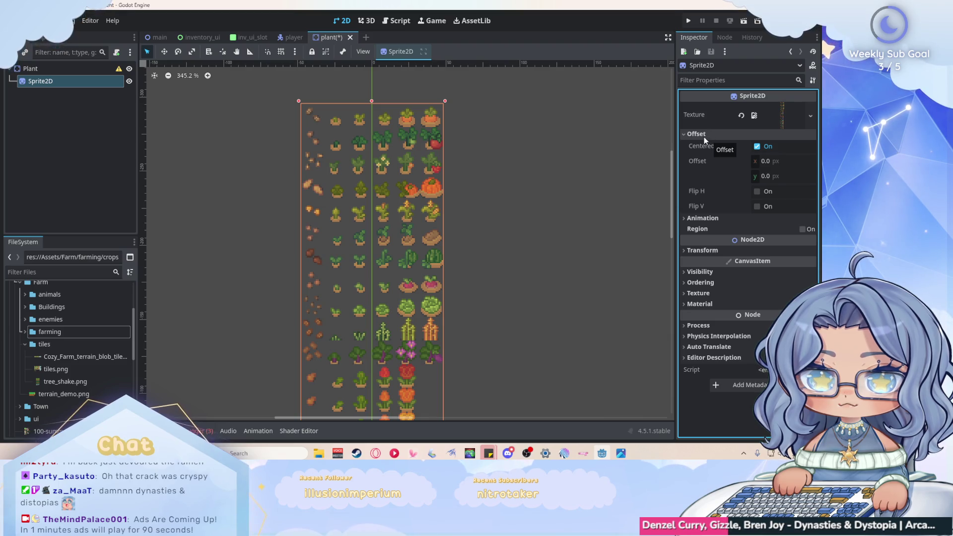
{"action": "left_click", "coordinate": [704, 136]}
{"action": "left_click", "coordinate": [716, 145]}
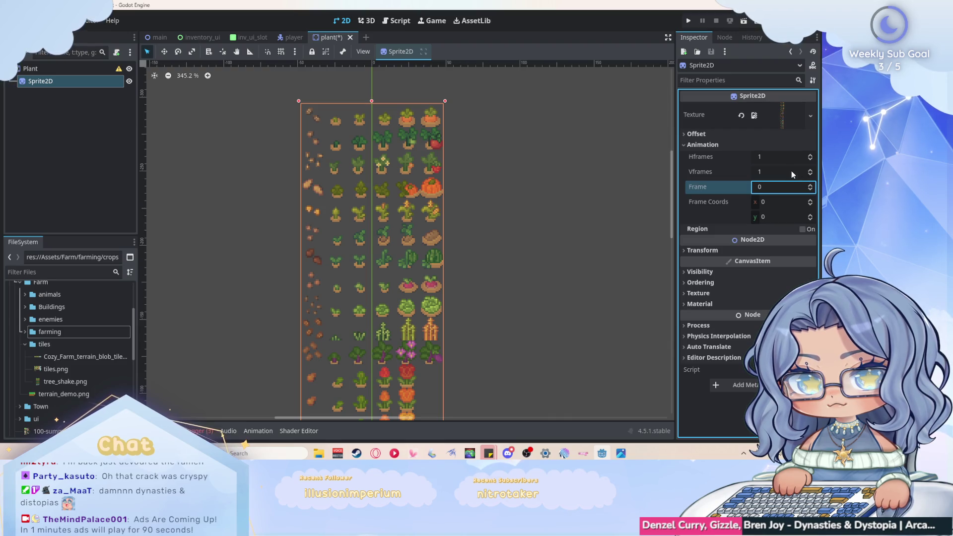
Step: Set the sprite sheet's Hframes to 4 and raise Vframes to 38
{"action": "left_click", "coordinate": [767, 152]}
{"action": "type", "text": "4"}
{"action": "key", "text": "Return"}
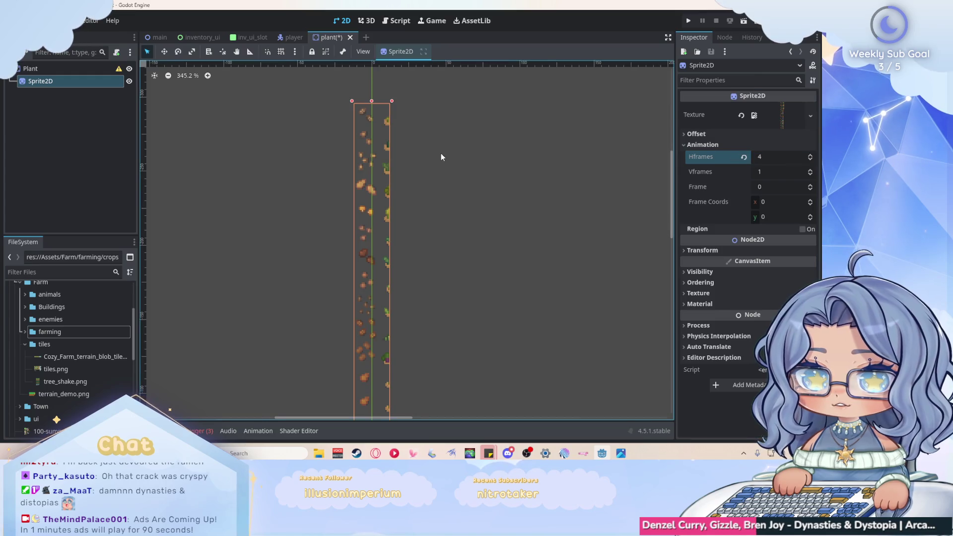
{"action": "scroll", "coordinate": [441, 153], "scroll_direction": "down", "scroll_amount": 7}
{"action": "scroll", "coordinate": [445, 276], "scroll_direction": "up", "scroll_amount": 3}
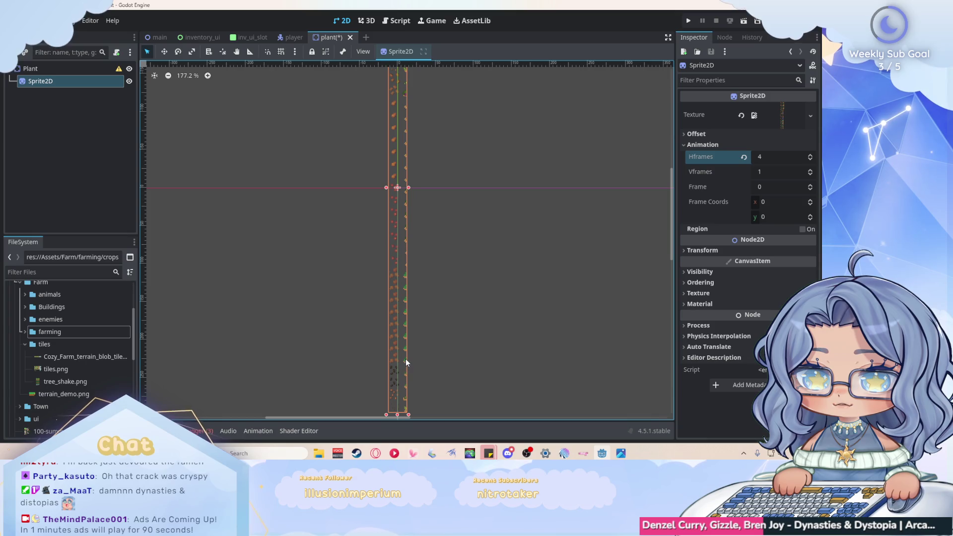
{"action": "scroll", "coordinate": [405, 332], "scroll_direction": "down", "scroll_amount": 2}
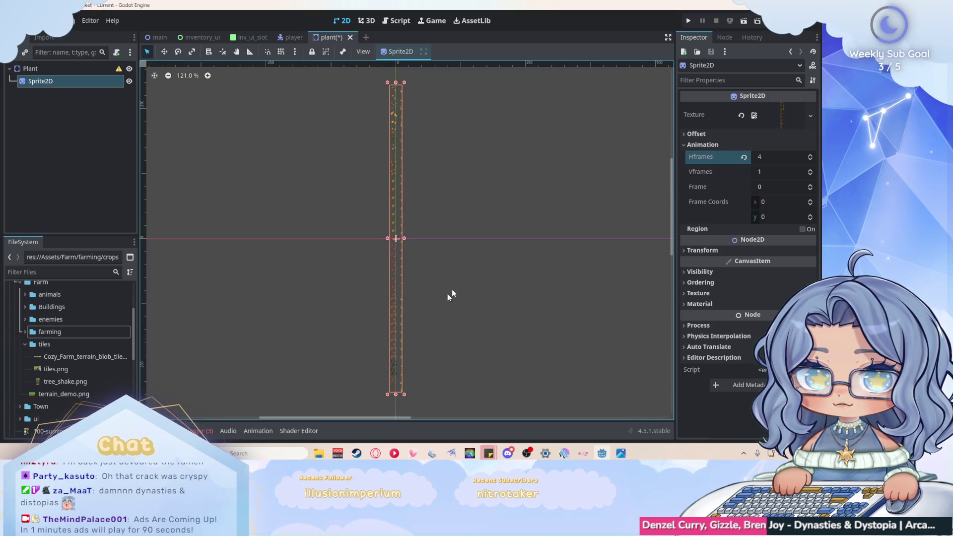
{"action": "left_click", "coordinate": [810, 170]}
{"action": "left_click", "coordinate": [810, 170]}
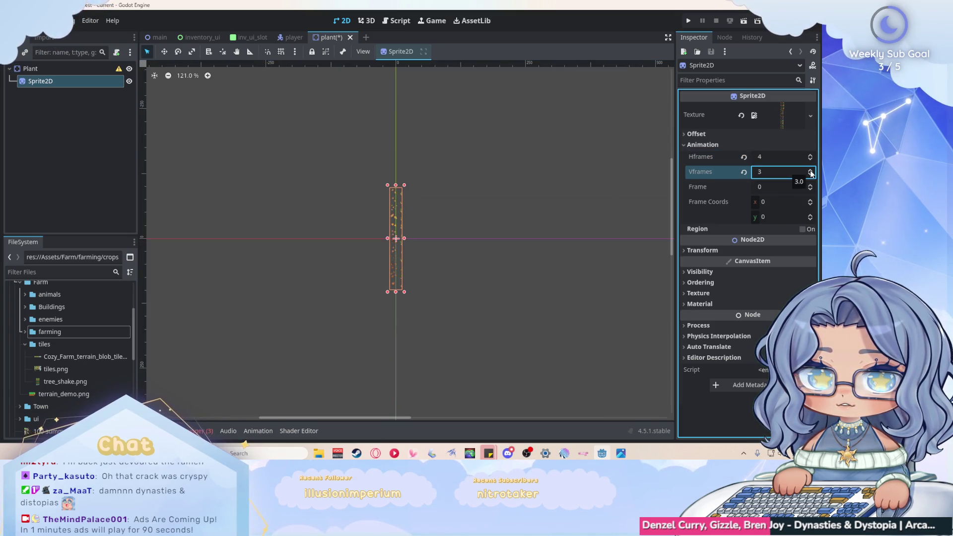
{"action": "left_click", "coordinate": [810, 170]}
{"action": "left_click_drag", "start_coordinate": [810, 171], "coordinate": [812, 173]}
{"action": "scroll", "coordinate": [440, 229], "scroll_direction": "up", "scroll_amount": 2}
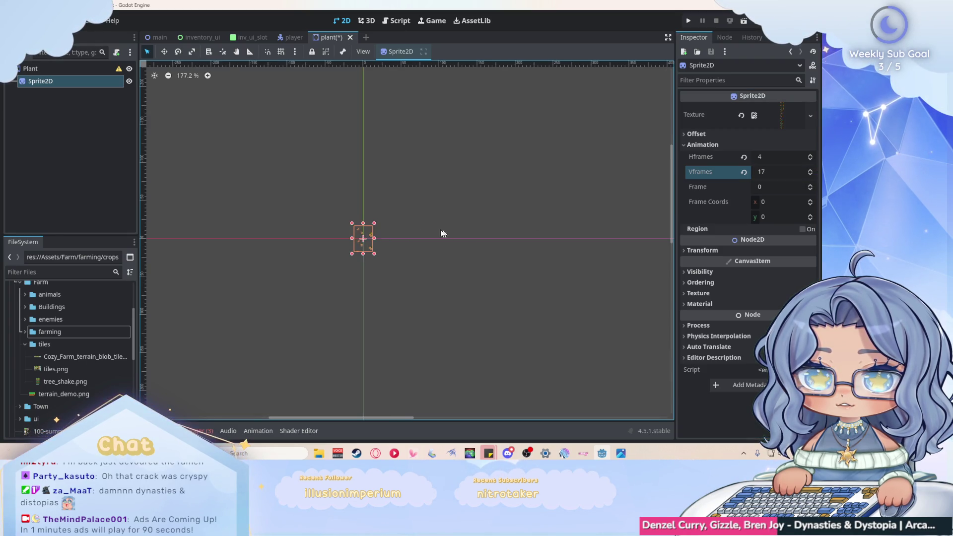
{"action": "scroll", "coordinate": [304, 232], "scroll_direction": "up", "scroll_amount": 7}
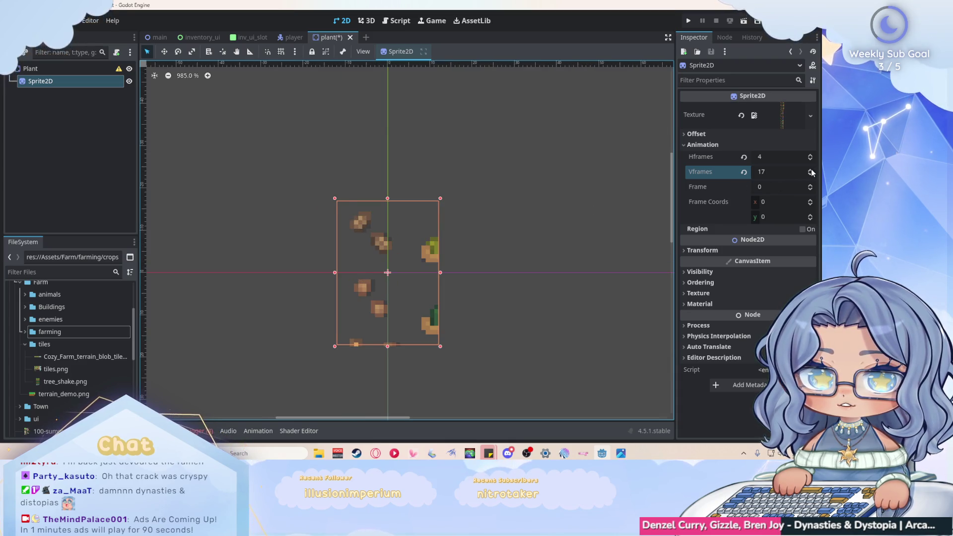
{"action": "left_click_drag", "start_coordinate": [812, 171], "coordinate": [812, 172]}
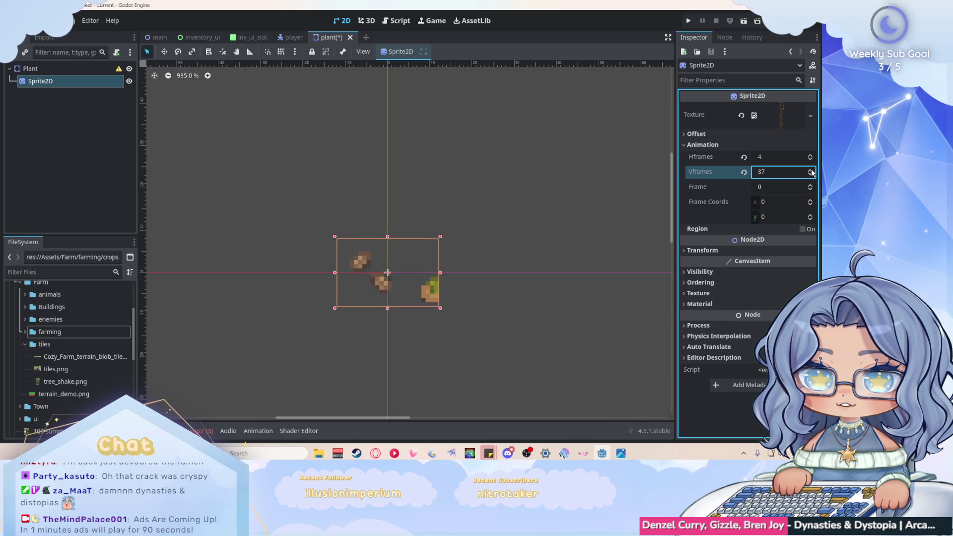
{"action": "left_click", "coordinate": [812, 171]}
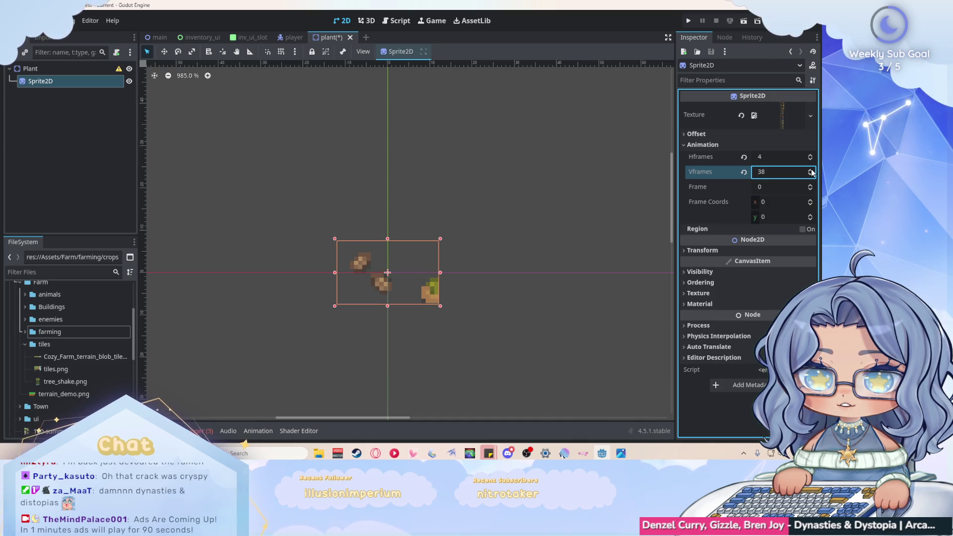
Step: Correct Hframes to 6 and set Frame to 1 to show the small sprout
{"action": "left_click", "coordinate": [542, 313]}
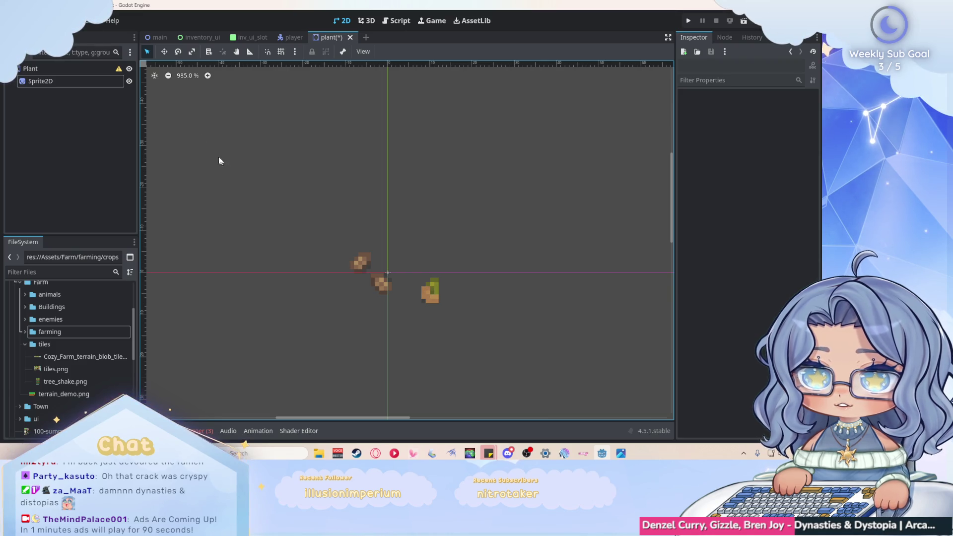
{"action": "left_click", "coordinate": [93, 82]}
{"action": "left_click", "coordinate": [811, 155]}
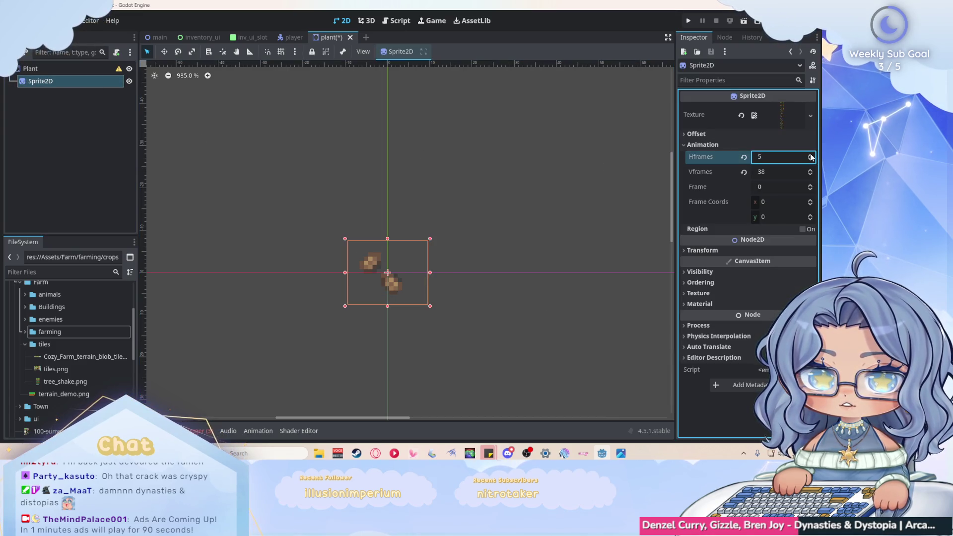
{"action": "left_click", "coordinate": [811, 155]}
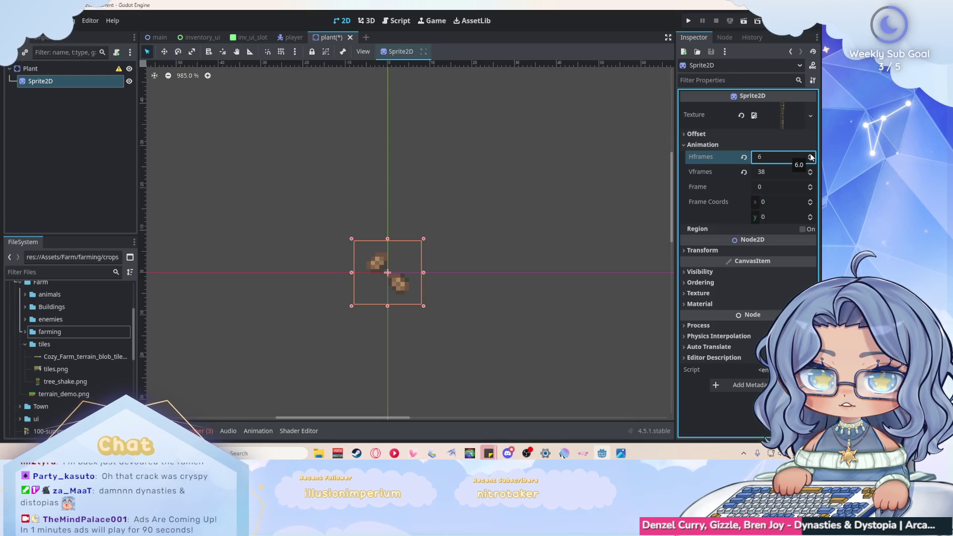
{"action": "left_click", "coordinate": [501, 297]}
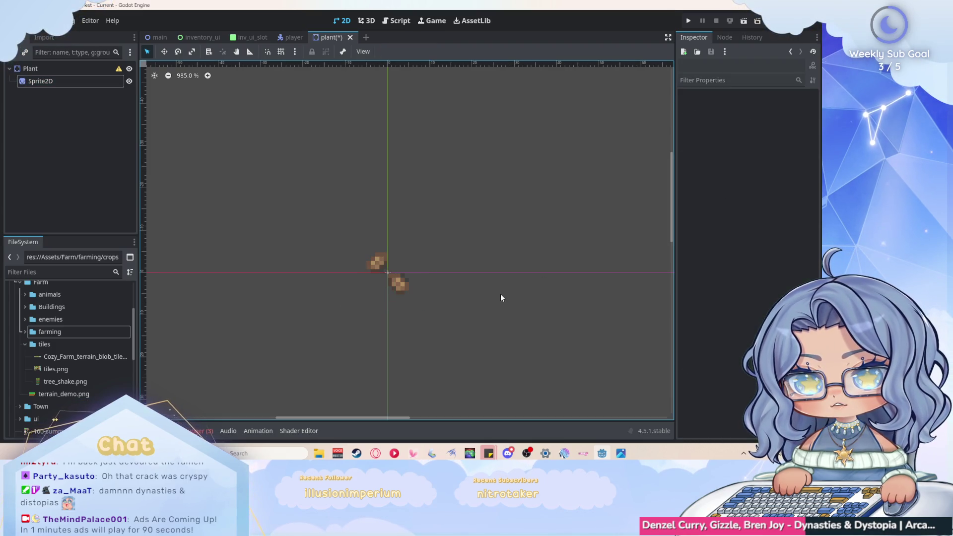
{"action": "left_click", "coordinate": [407, 289]}
{"action": "left_click", "coordinate": [811, 184]}
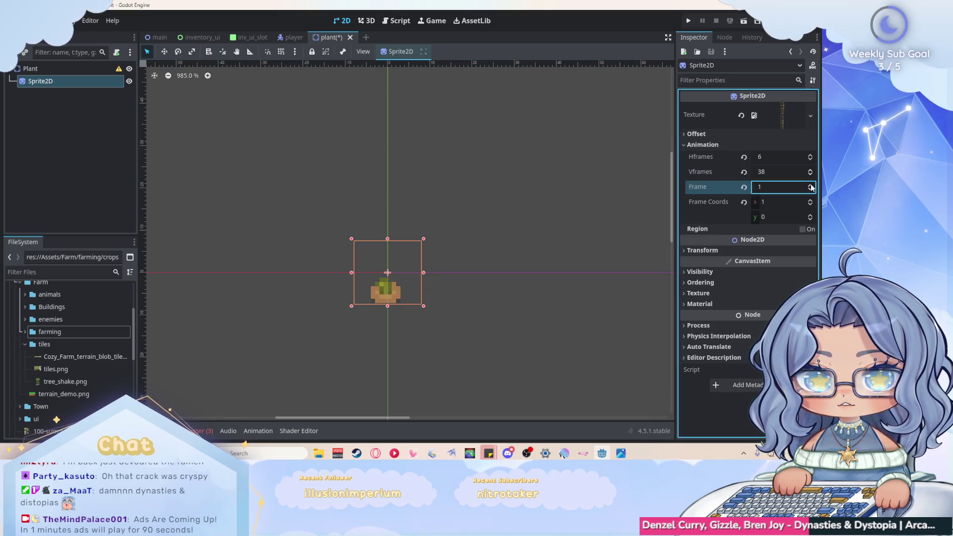
Step: Step the plant sprite through its growth frames, then return it to the seeds frame
{"action": "left_click", "coordinate": [811, 185]}
{"action": "left_click", "coordinate": [811, 185]}
{"action": "left_click", "coordinate": [812, 186]}
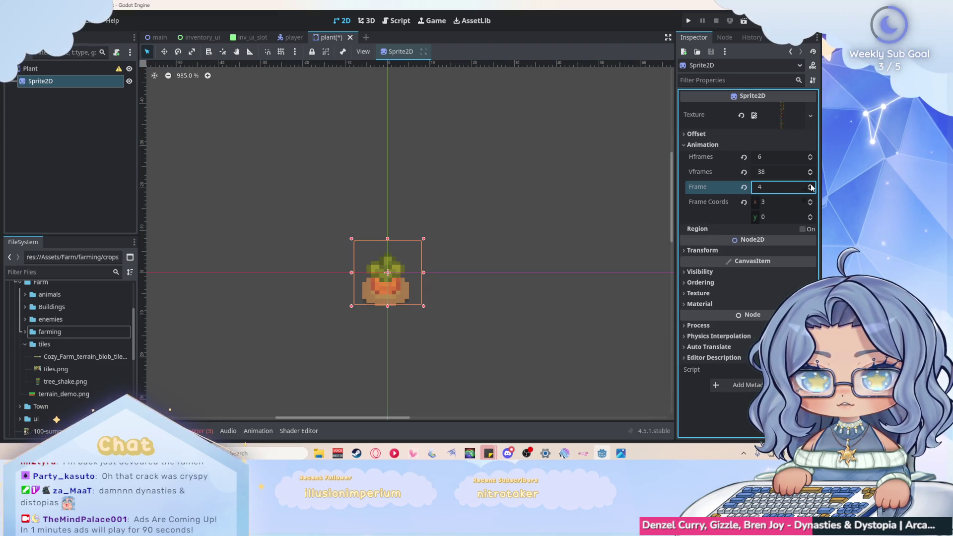
{"action": "left_click", "coordinate": [812, 185]}
{"action": "left_click", "coordinate": [812, 185]}
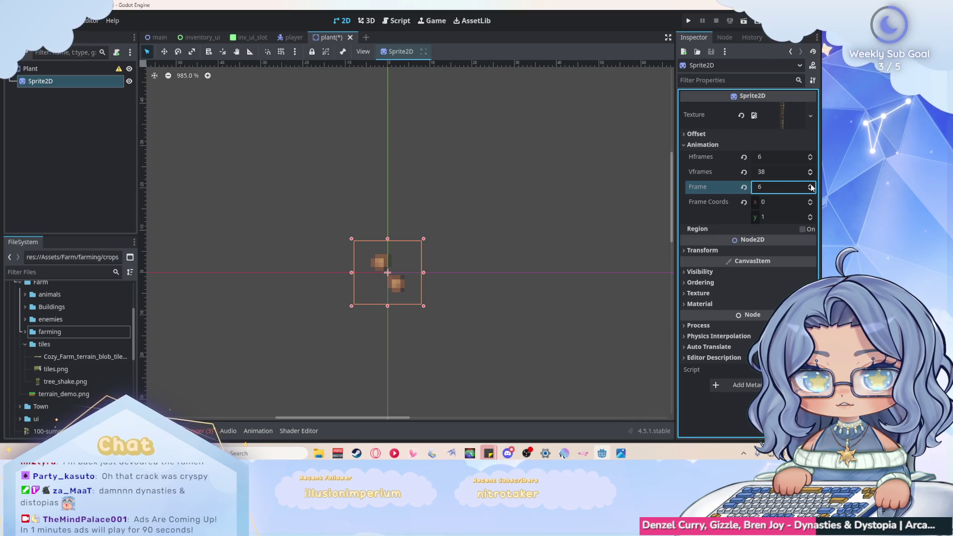
{"action": "left_click", "coordinate": [810, 190]}
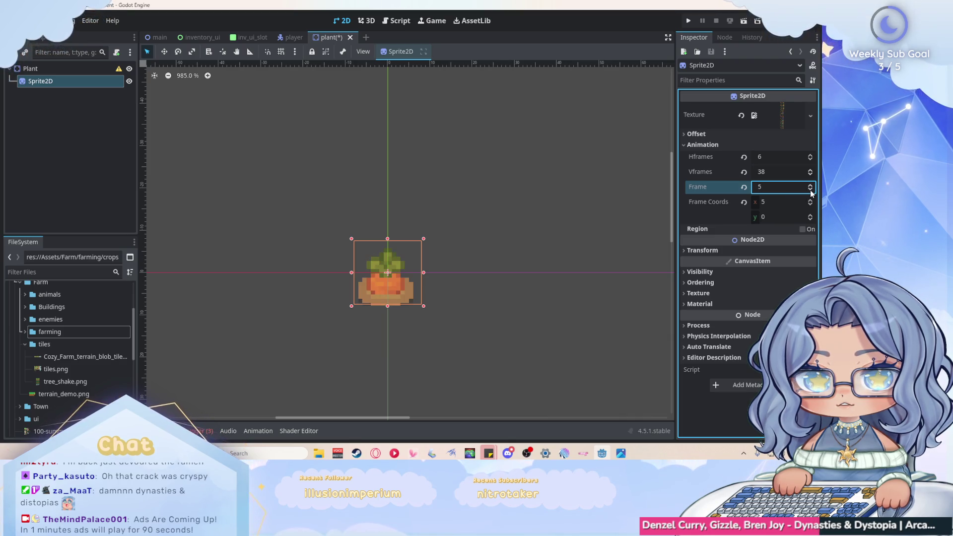
{"action": "left_click", "coordinate": [811, 190]}
{"action": "left_click", "coordinate": [811, 189]}
{"action": "left_click", "coordinate": [811, 190]}
{"action": "left_click", "coordinate": [811, 190]}
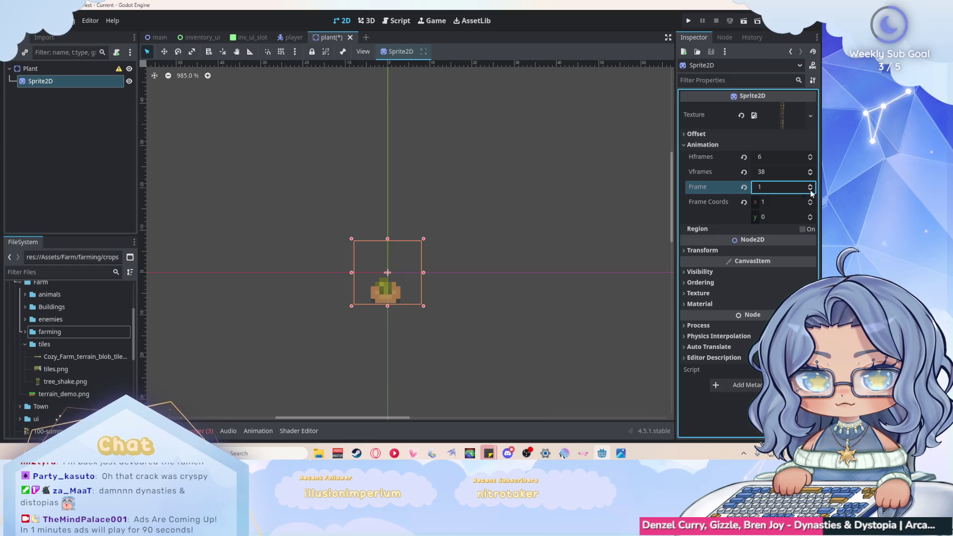
{"action": "left_click", "coordinate": [811, 186]}
{"action": "left_click", "coordinate": [811, 186]}
{"action": "left_click", "coordinate": [811, 186]}
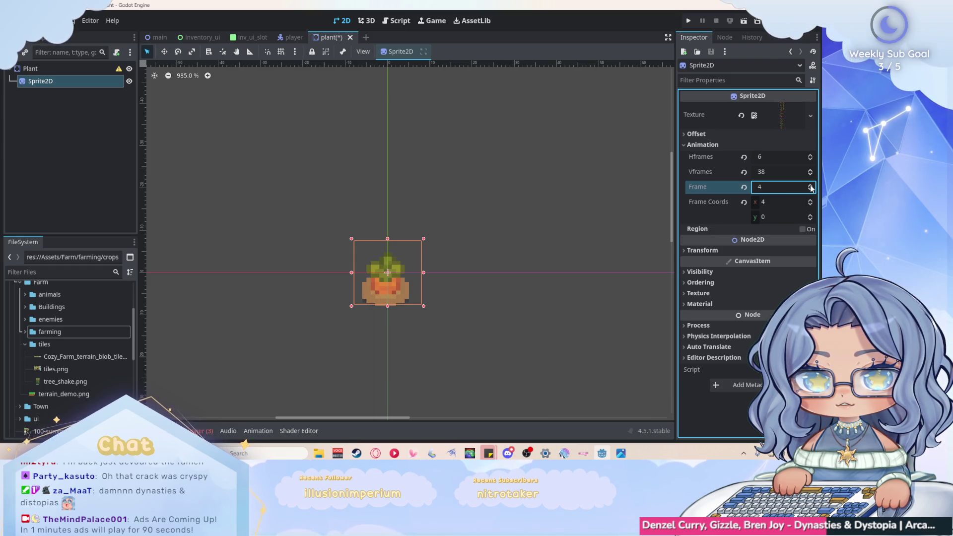
{"action": "left_click", "coordinate": [811, 186]}
{"action": "left_click", "coordinate": [811, 186]}
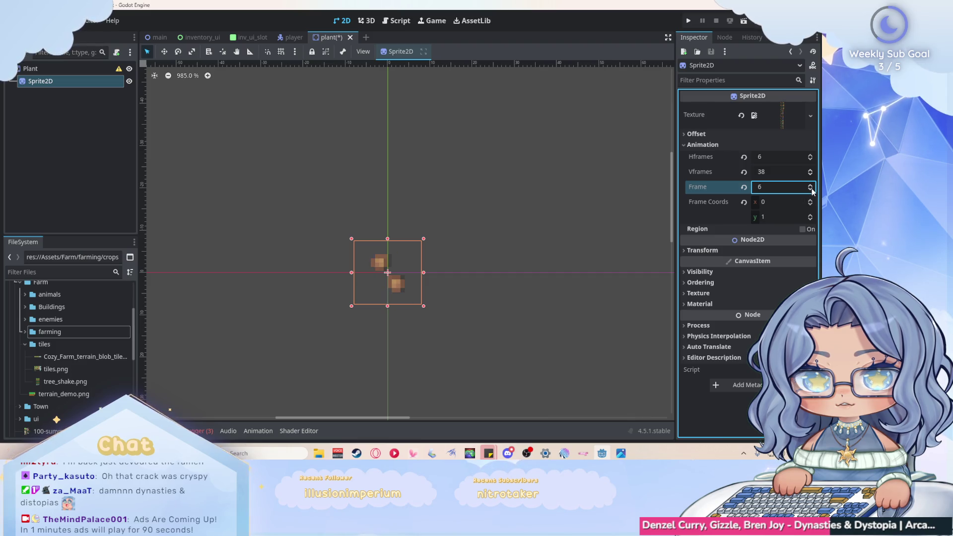
{"action": "left_click", "coordinate": [812, 189]}
{"action": "left_click", "coordinate": [812, 189]}
{"action": "left_click", "coordinate": [812, 188]}
{"action": "left_click", "coordinate": [812, 189]}
{"action": "left_click", "coordinate": [812, 189]}
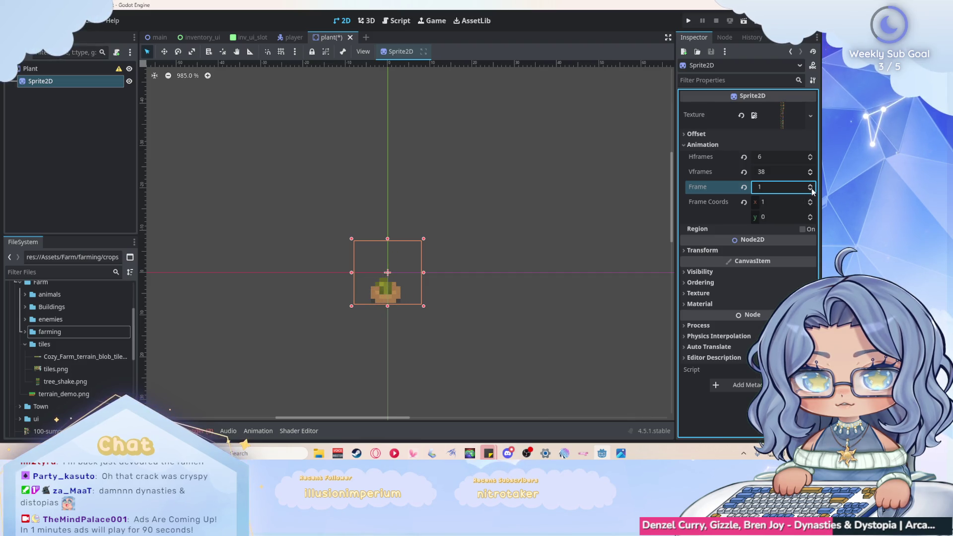
{"action": "left_click", "coordinate": [463, 323]}
{"action": "left_click", "coordinate": [386, 280]}
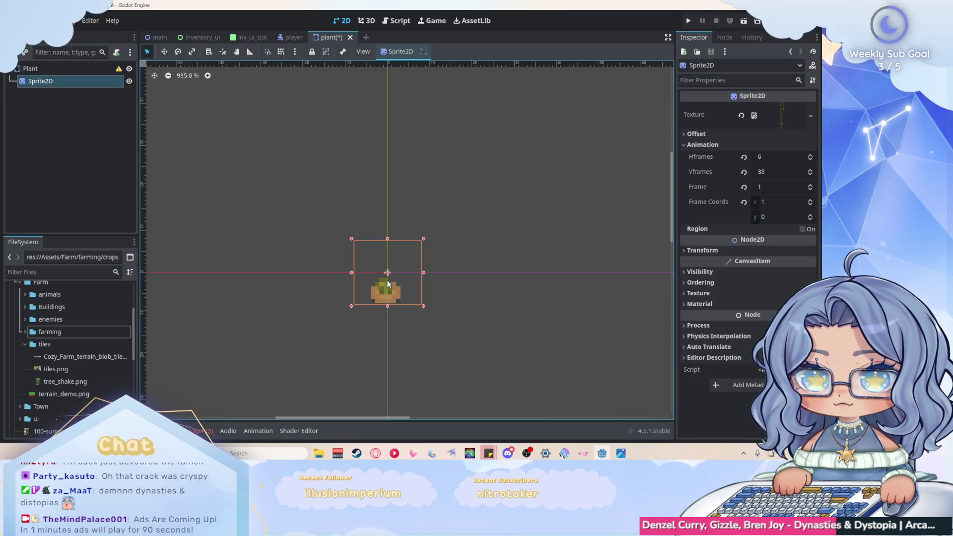
{"action": "left_click", "coordinate": [812, 188]}
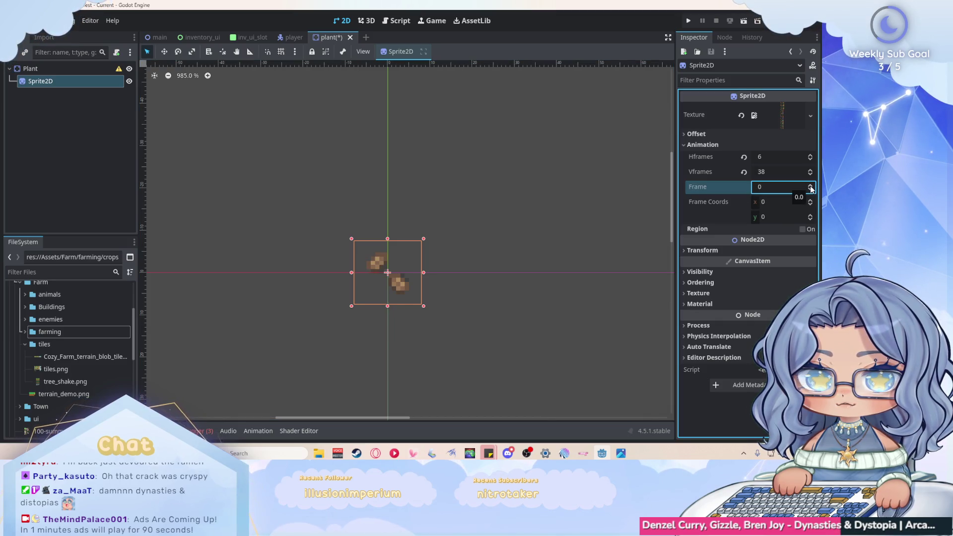
{"action": "left_click", "coordinate": [488, 324]}
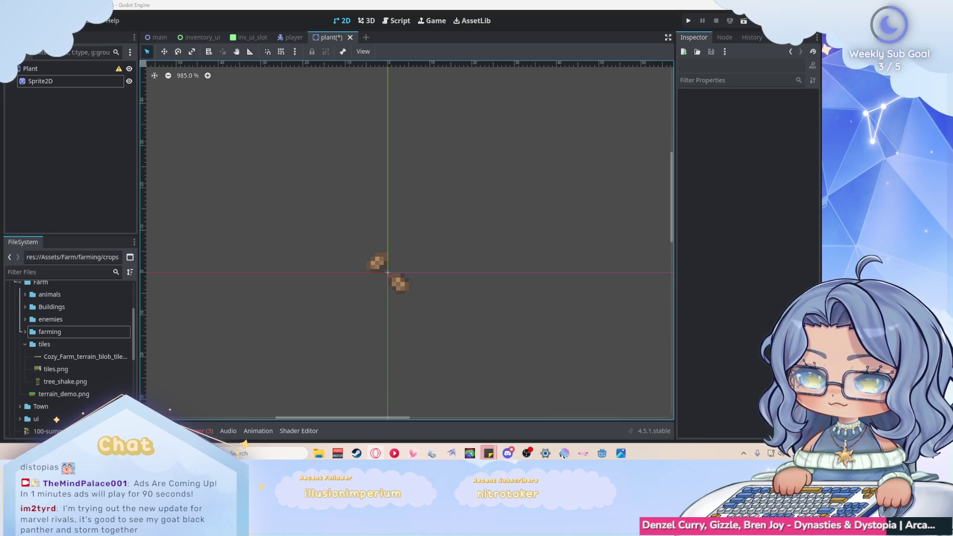
Step: Reselect Sprite2D and advance its Frame through the later growth stages
{"action": "left_click", "coordinate": [377, 262]}
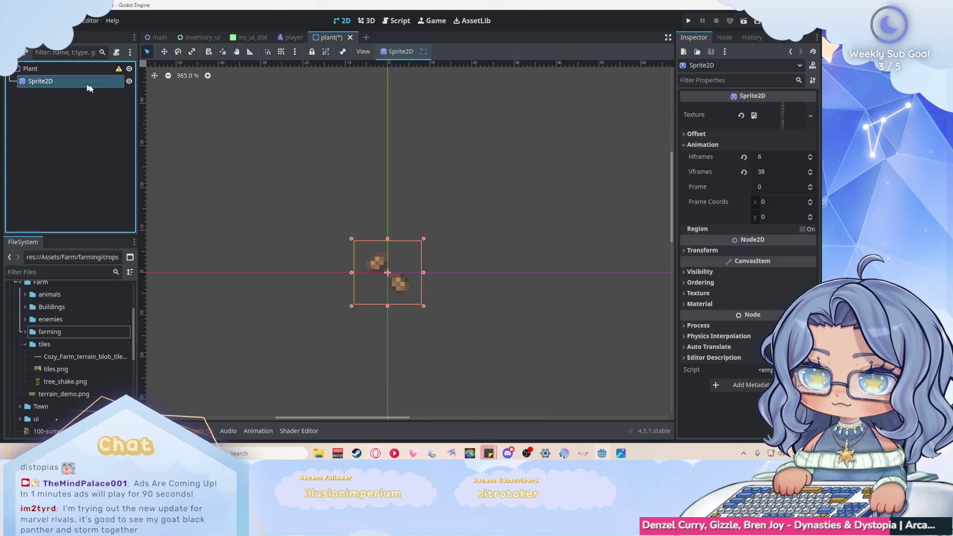
{"action": "left_click", "coordinate": [810, 185]}
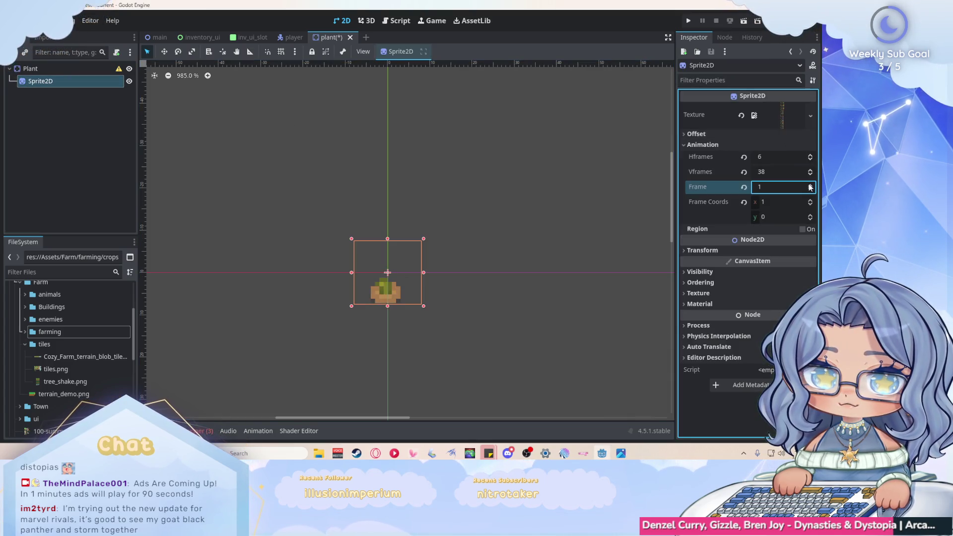
{"action": "left_click", "coordinate": [810, 185]}
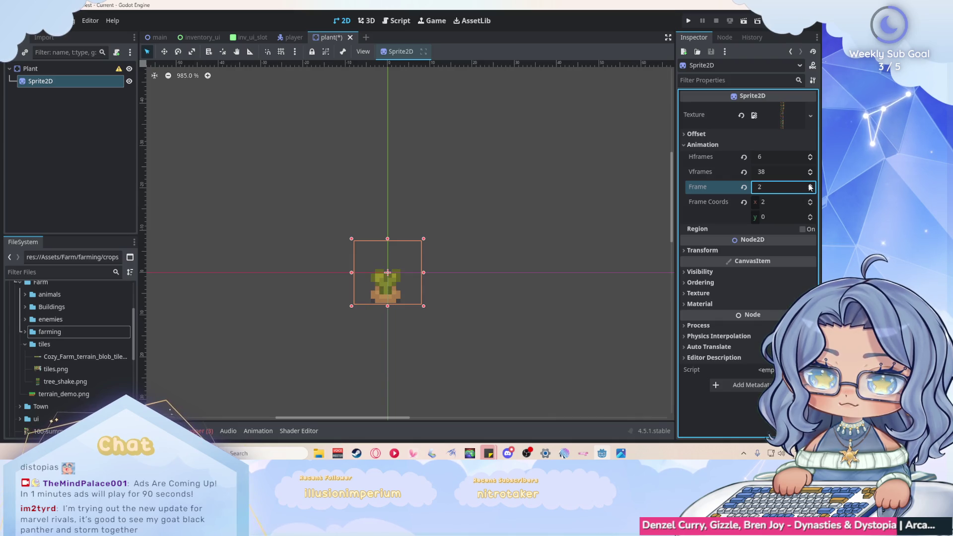
{"action": "left_click", "coordinate": [810, 185]}
{"action": "left_click", "coordinate": [810, 185]}
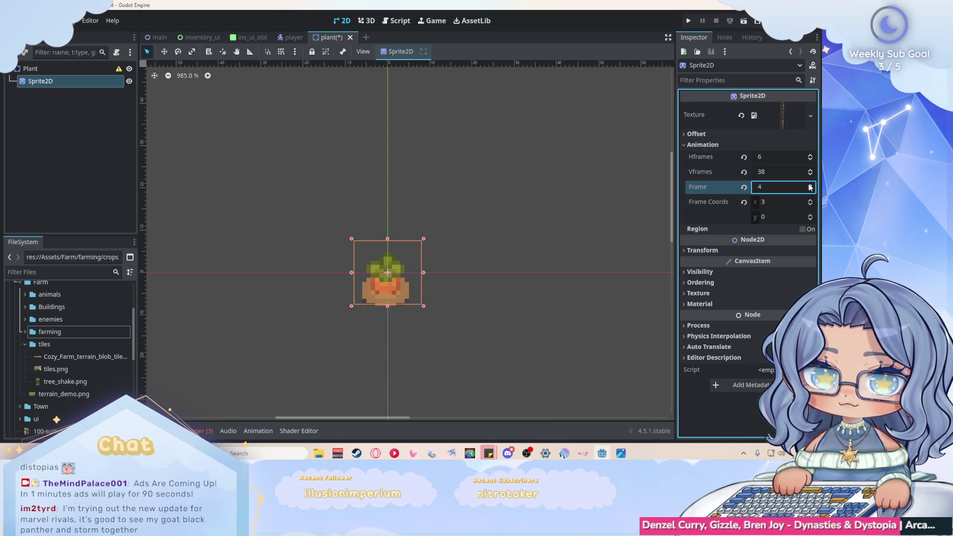
{"action": "left_click", "coordinate": [810, 185]}
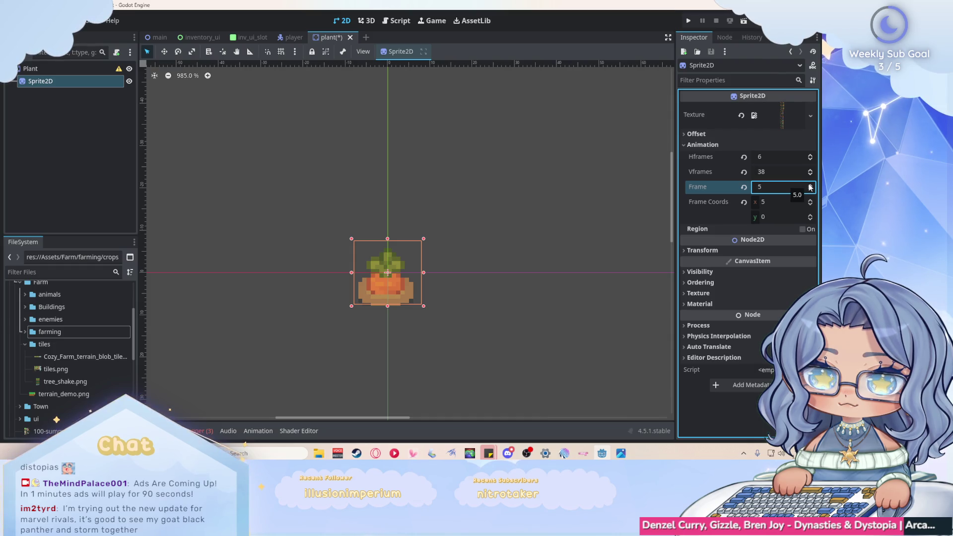
{"action": "left_click", "coordinate": [810, 185]}
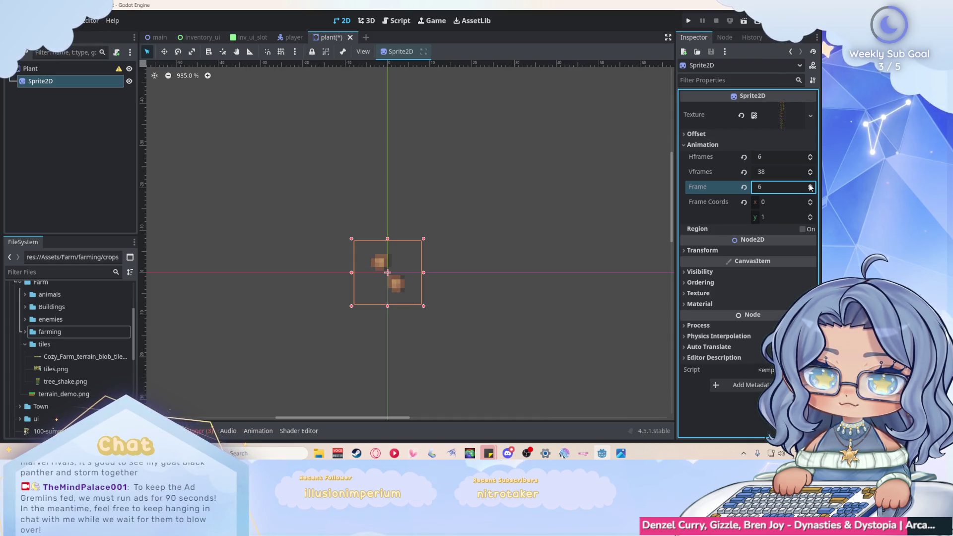
{"action": "left_click", "coordinate": [810, 186]}
{"action": "left_click", "coordinate": [810, 186]}
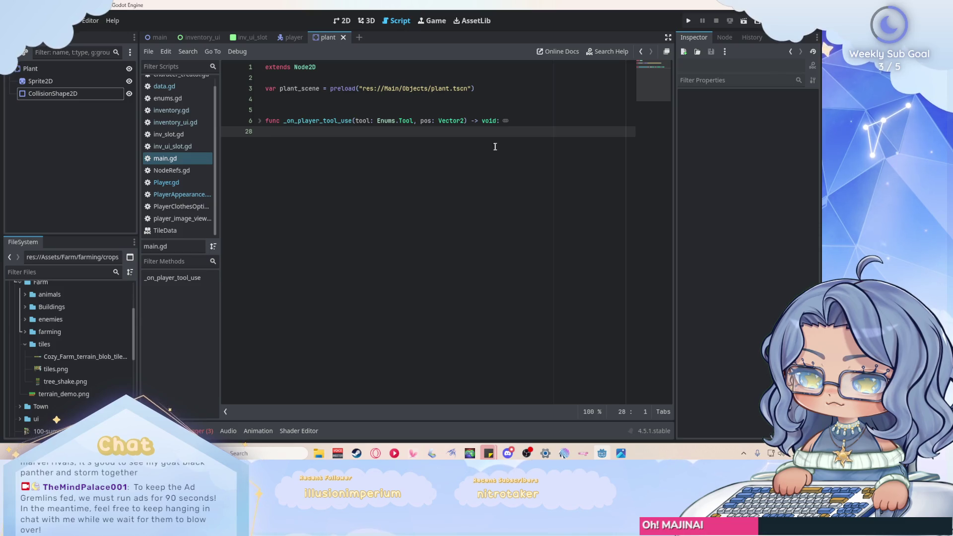
Step: Replace the SEED branch prints with var plant = plant_scene.instantiate()
{"action": "left_click", "coordinate": [260, 121]}
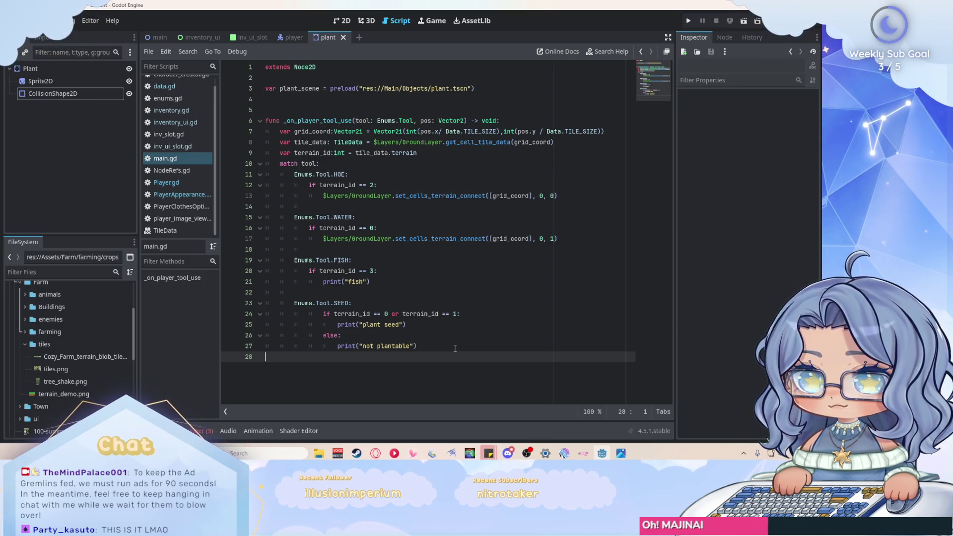
{"action": "mouse_move", "coordinate": [454, 348]}
{"action": "left_mouse_down"}
{"action": "mouse_move", "coordinate": [343, 346]}
{"action": "mouse_move", "coordinate": [340, 324]}
{"action": "left_mouse_up"}
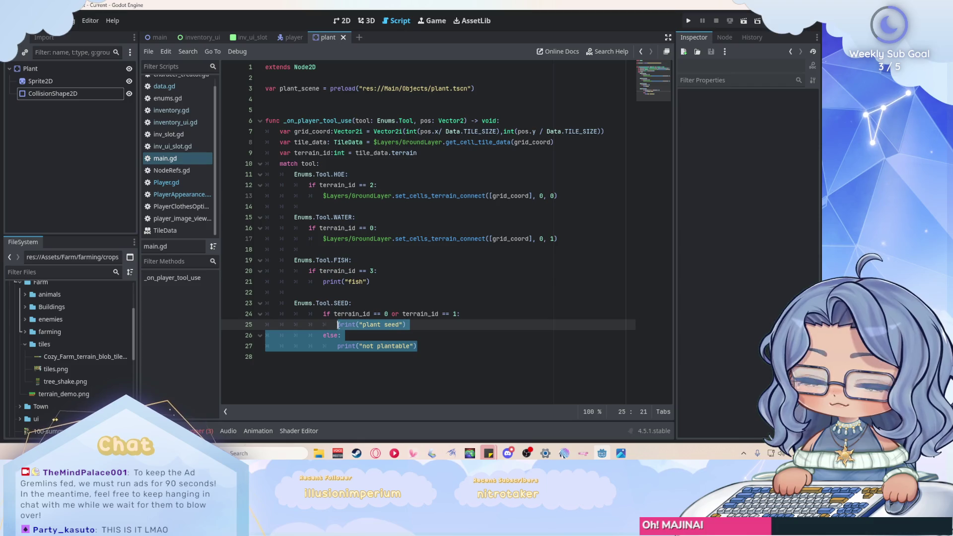
{"action": "type", "text": "var plant"}
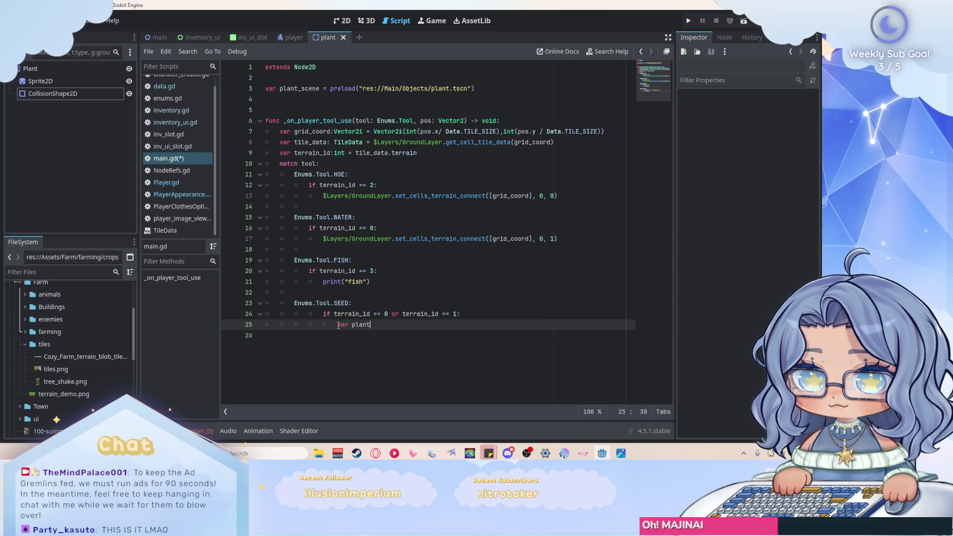
{"action": "type", "text": " = plant"}
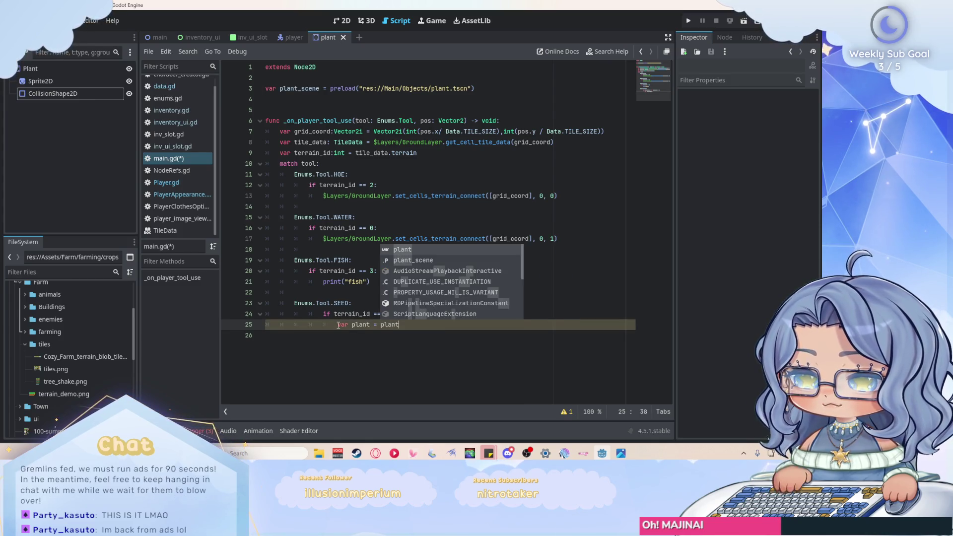
{"action": "key", "text": "Down"}
{"action": "key", "text": "Return"}
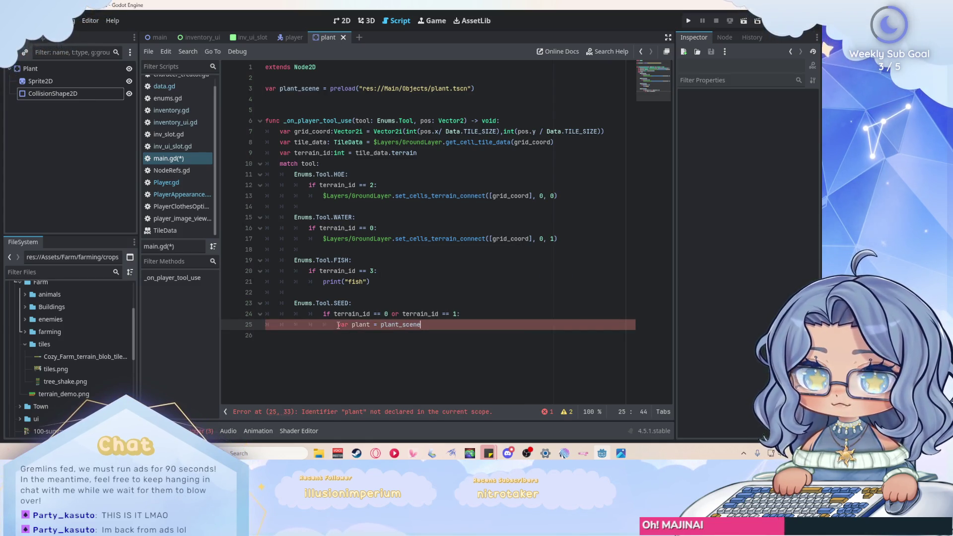
{"action": "type", "text": ".instan"}
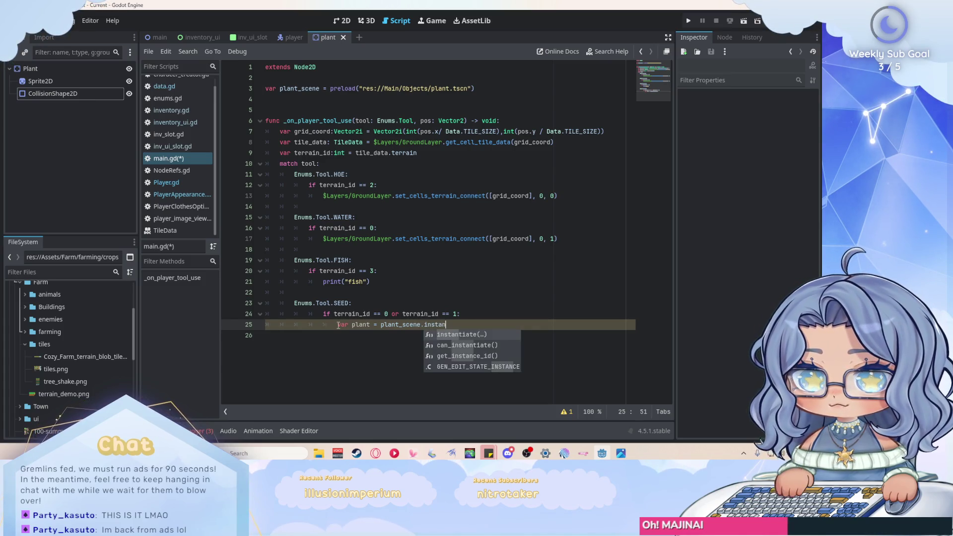
{"action": "key", "text": "Return"}
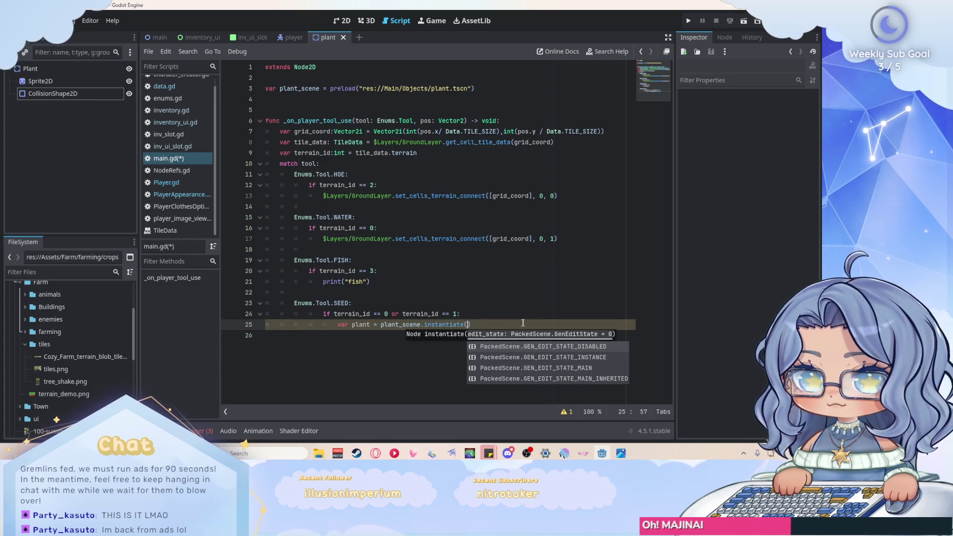
{"action": "key", "text": "Right"}
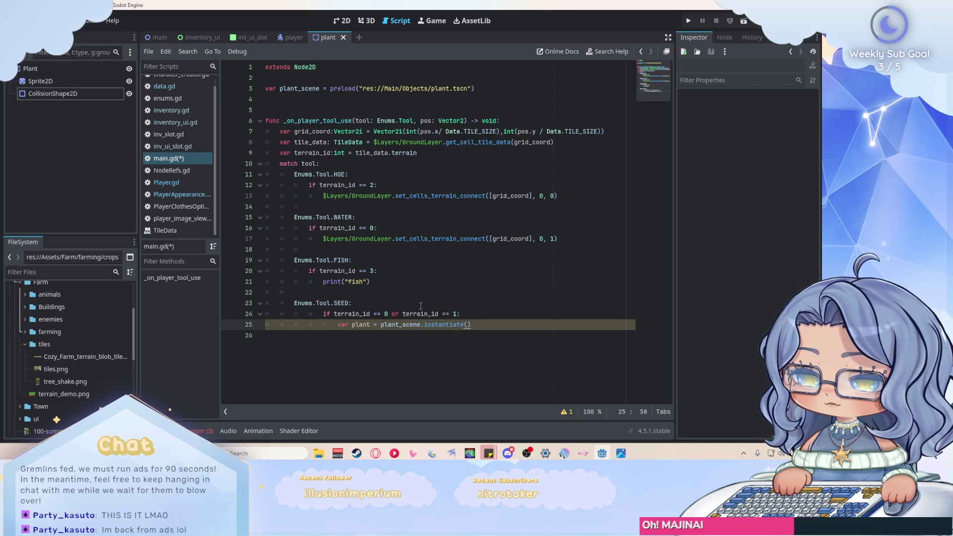
Step: Add plant.setup(grid_coord, $Objects) below it, dragging Objects in from the Scene dock
{"action": "left_click", "coordinate": [151, 40]}
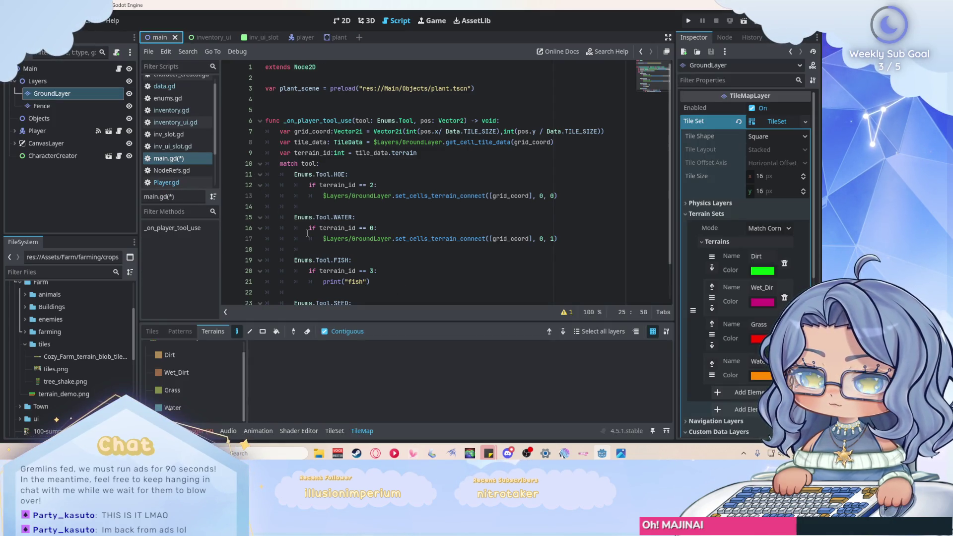
{"action": "left_click", "coordinate": [17, 83]}
{"action": "scroll", "coordinate": [310, 250], "scroll_direction": "down", "scroll_amount": 1}
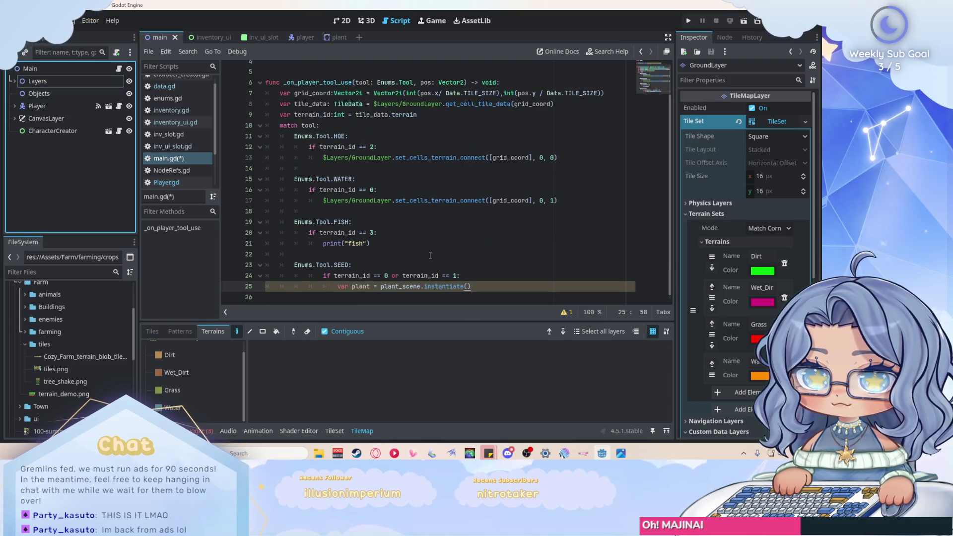
{"action": "left_click", "coordinate": [361, 431]}
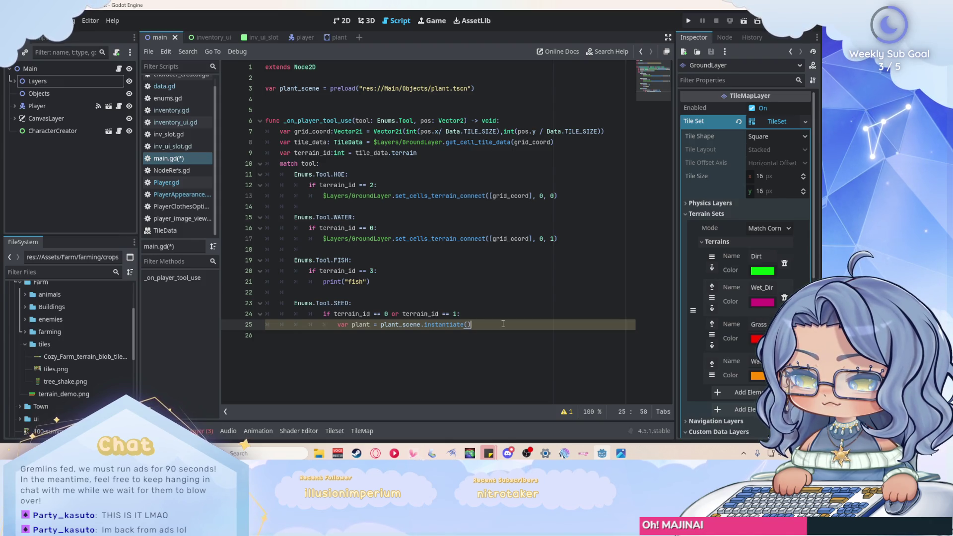
{"action": "key", "text": "Return"}
{"action": "type", "text": "plant.set"}
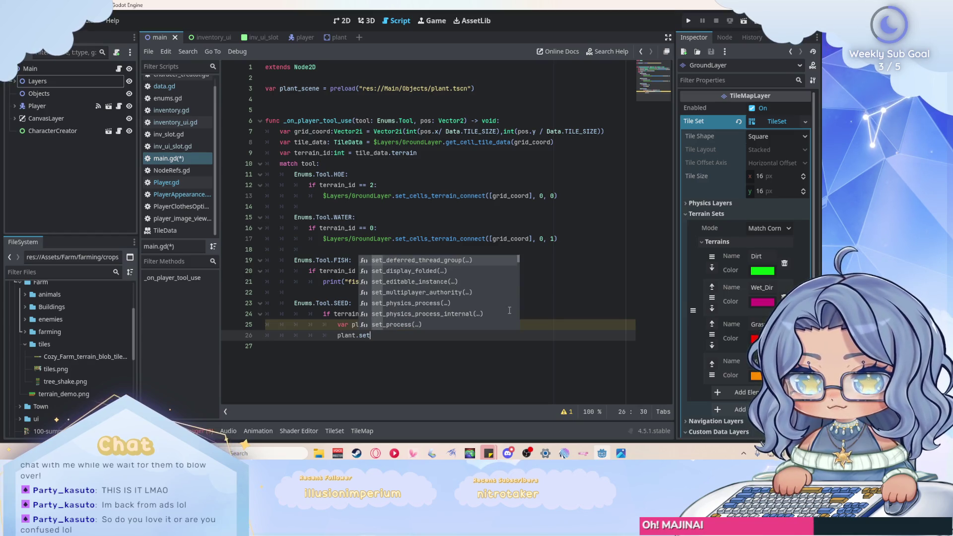
{"action": "type", "text": "up("}
{"action": "key", "text": "Return"}
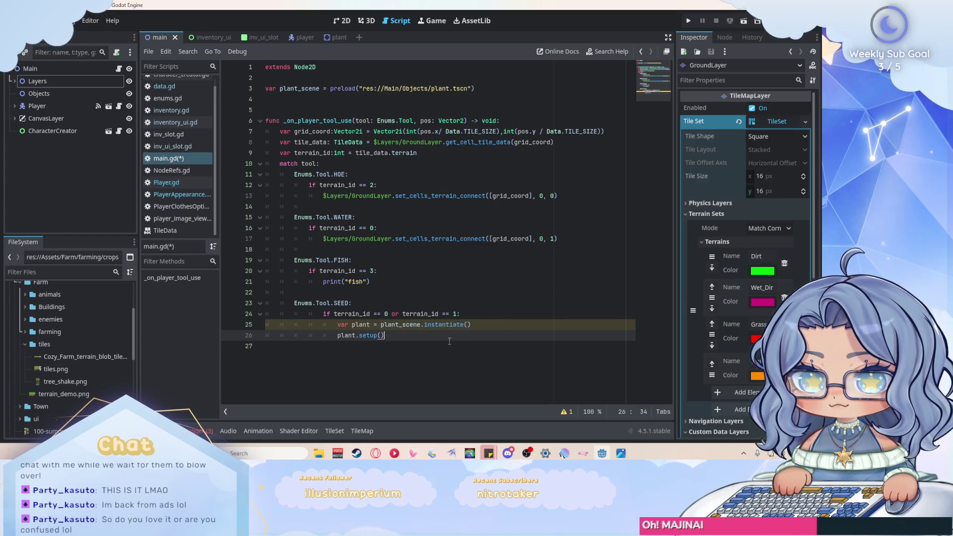
{"action": "key", "text": "Left"}
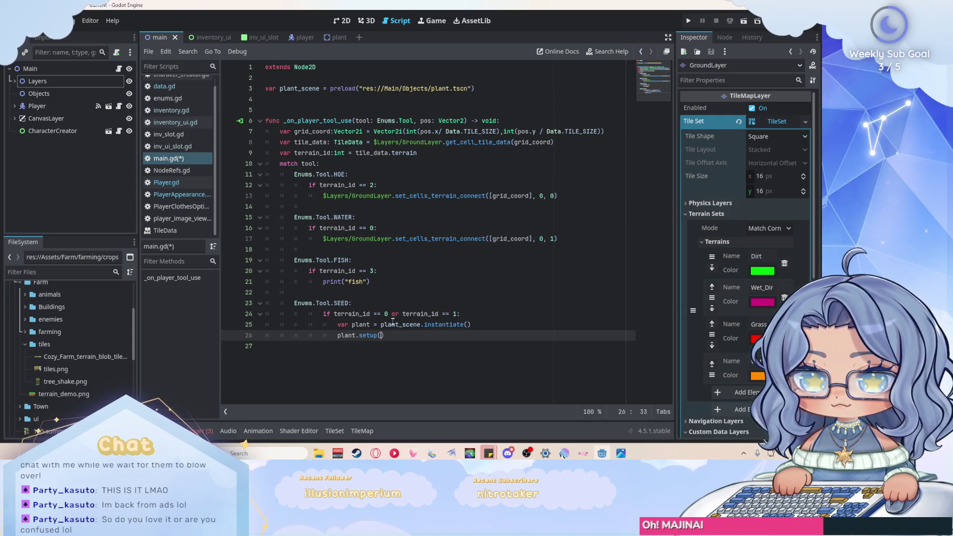
{"action": "type", "text": "_coord,"}
{"action": "left_click_drag", "start_coordinate": [39, 93], "coordinate": [421, 336]}
{"action": "key", "text": "Right"}
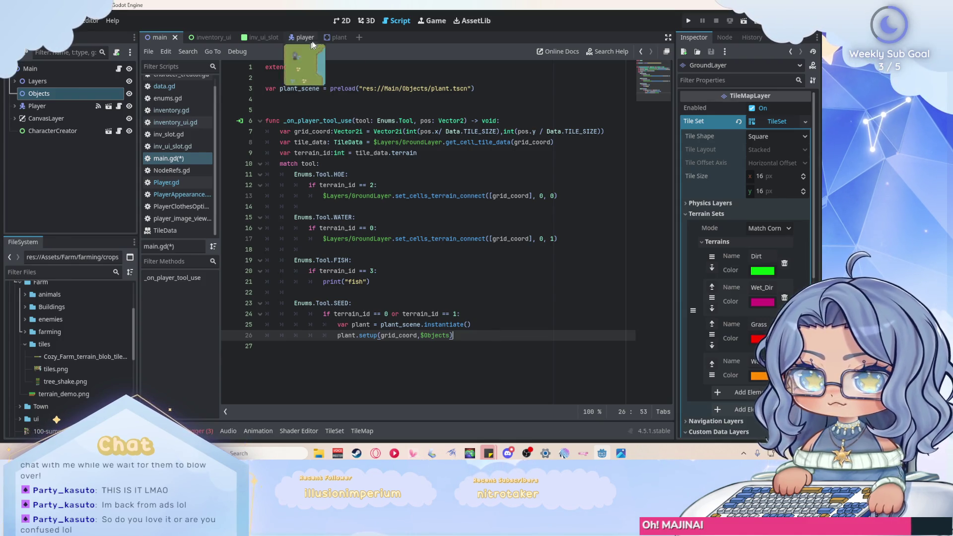
Step: Attach a new plant.gd script to the Plant root node
{"action": "left_click", "coordinate": [339, 37]}
{"action": "left_click", "coordinate": [87, 73]}
{"action": "right_click", "coordinate": [86, 72]}
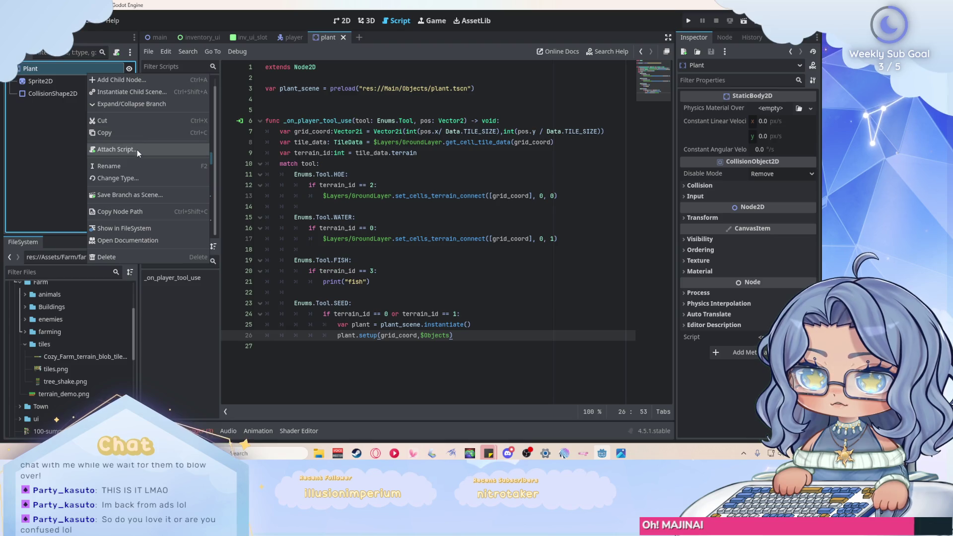
{"action": "left_click", "coordinate": [137, 150]}
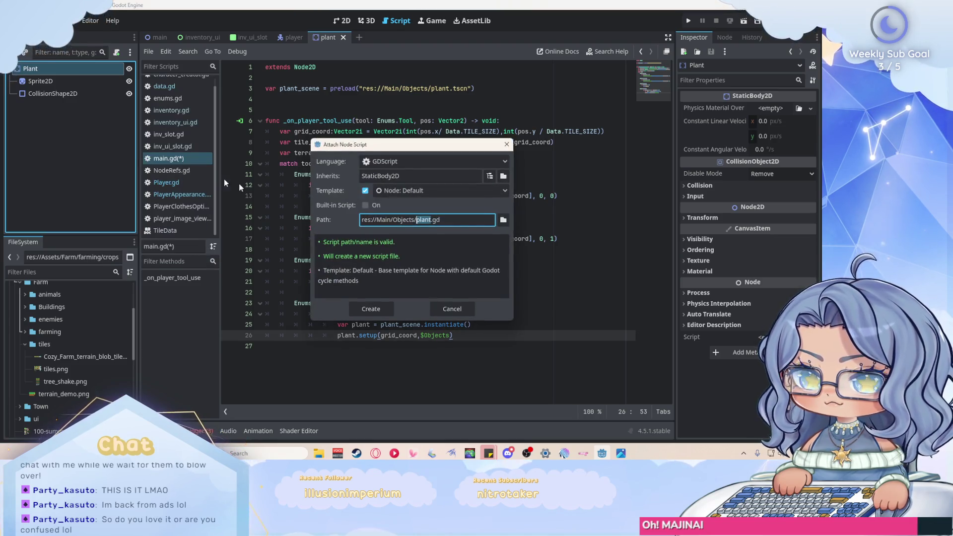
{"action": "left_click", "coordinate": [382, 307]}
Step: Replace the template code with func setup(grid_coord: Vector2i, parent: Node2D)
{"action": "mouse_move", "coordinate": [303, 175]}
{"action": "left_mouse_down"}
{"action": "mouse_move", "coordinate": [325, 154]}
{"action": "mouse_move", "coordinate": [260, 103]}
{"action": "left_mouse_up"}
{"action": "key", "text": "BackSpace"}
{"action": "type", "text": "func"}
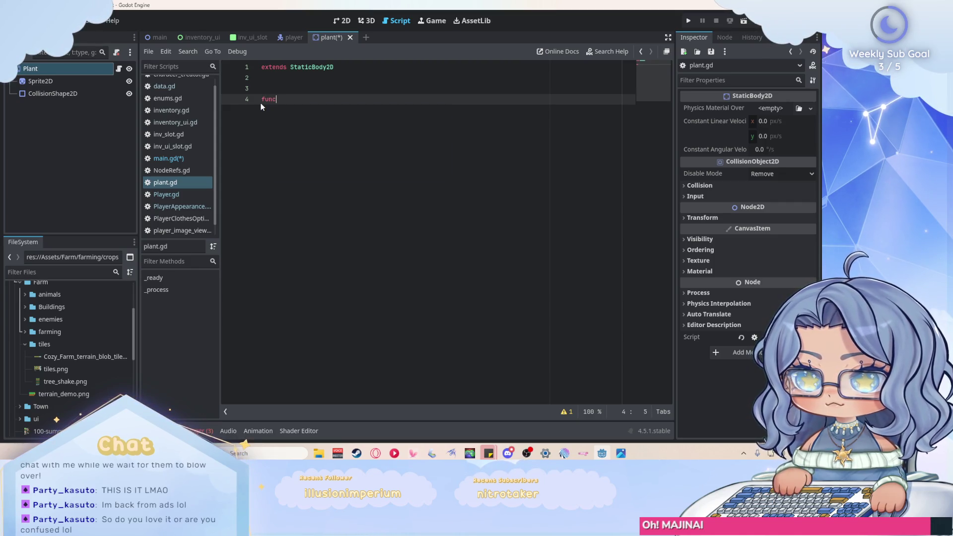
{"action": "type", "text": " setup"}
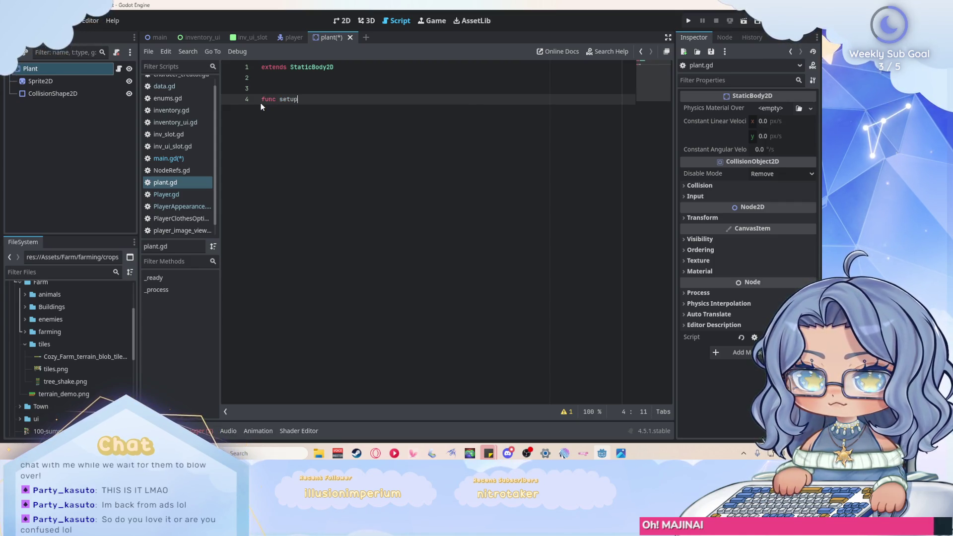
{"action": "type", "text": "(gir"}
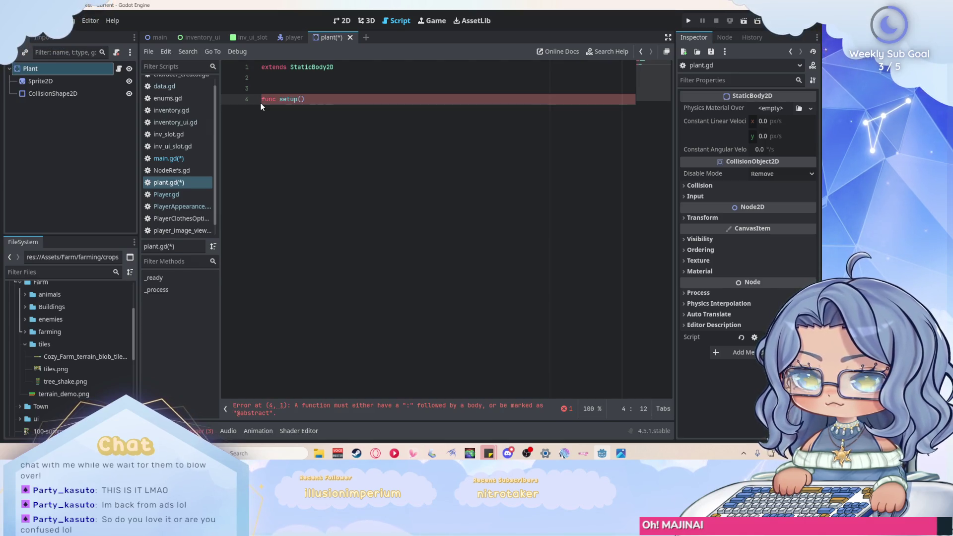
{"action": "key", "text": "BackSpace"}
{"action": "key", "text": "BackSpace"}
{"action": "type", "text": "rid_coord"}
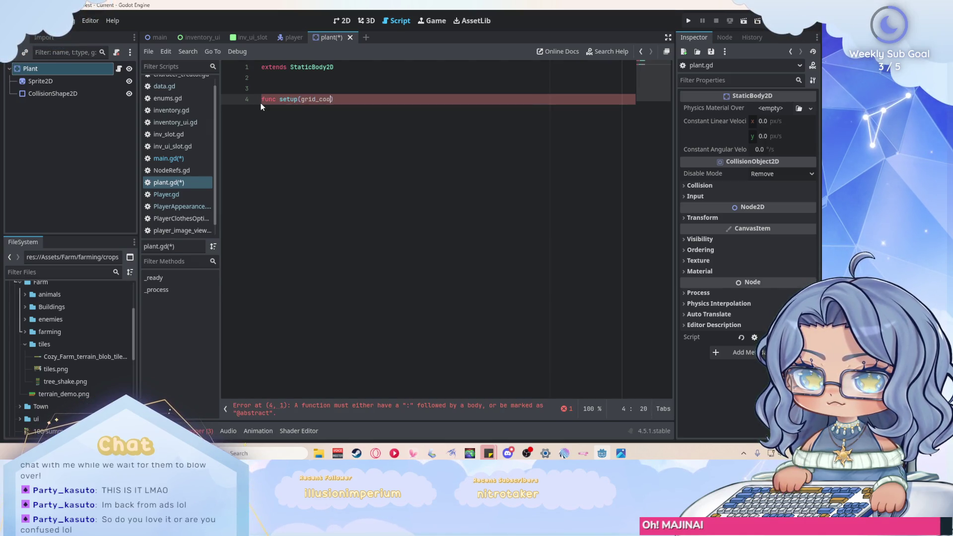
{"action": "type", "text": ":Vector"}
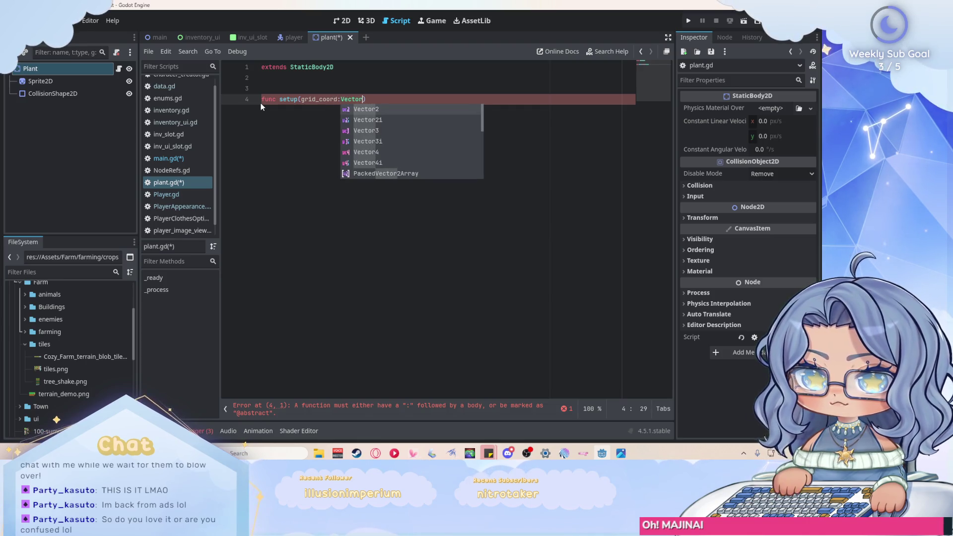
{"action": "type", "text": "2i"}
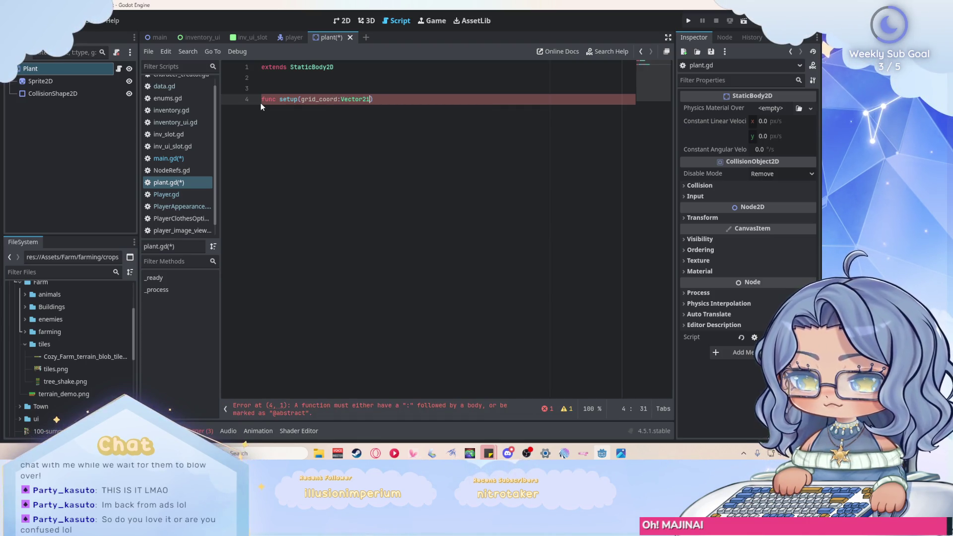
{"action": "type", "text": ",parent"}
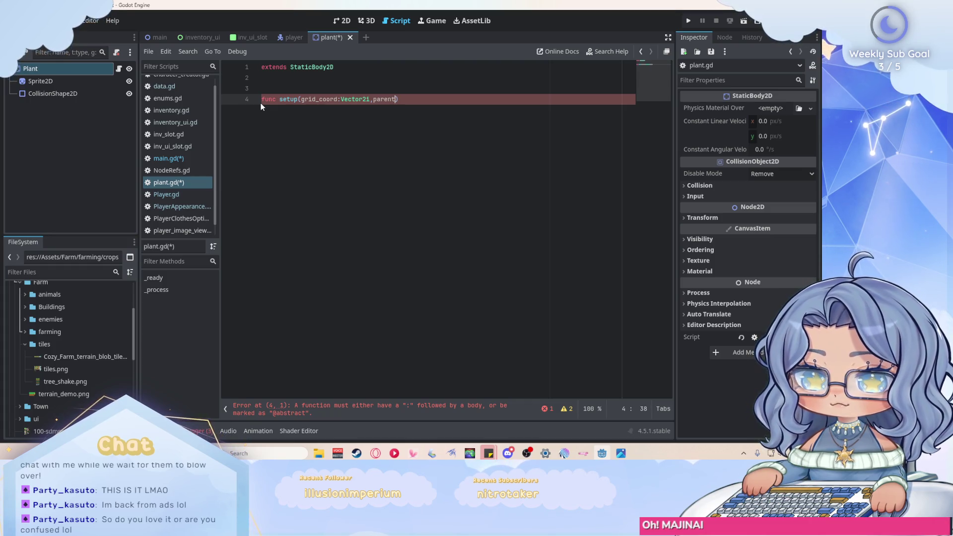
{"action": "type", "text": ":Node"}
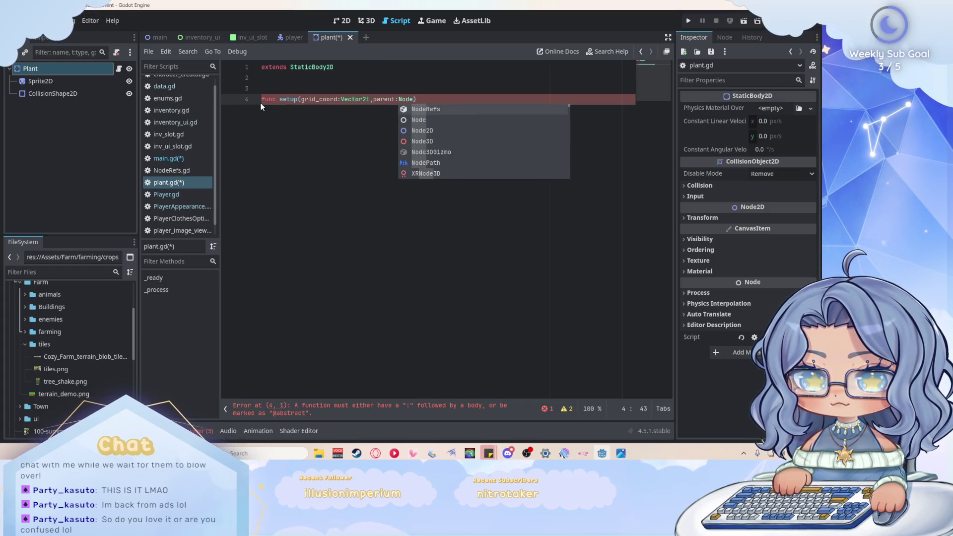
{"action": "key", "text": "Down"}
{"action": "key", "text": "Down"}
{"action": "key", "text": "Return"}
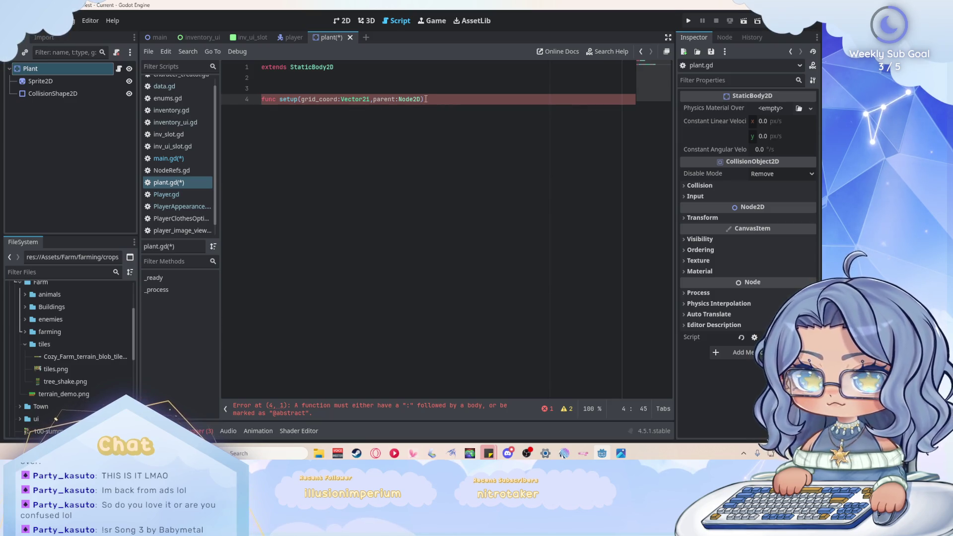
{"action": "type", "text": ":"}
Step: Make setup set position = grid_coord * Data.TILE_SIZE and call parent.add_child(self), then run the game
{"action": "key", "text": "Return"}
{"action": "type", "text": "pos"}
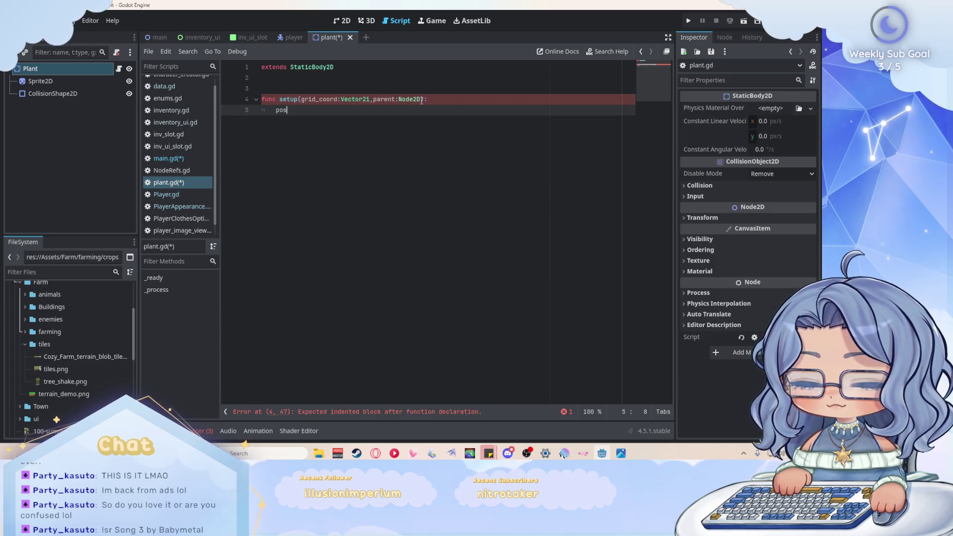
{"action": "type", "text": "ition = grid_coord"}
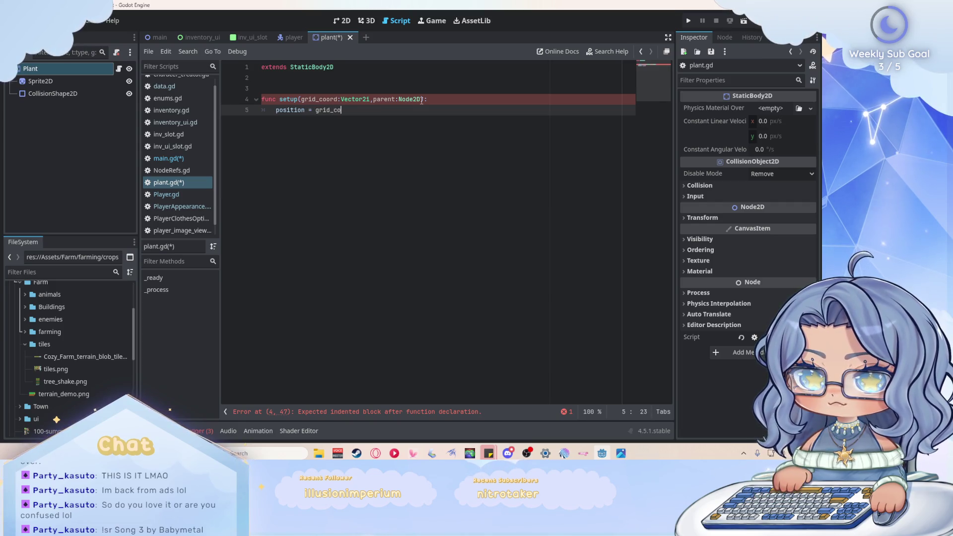
{"action": "key", "text": "ctrl+s"}
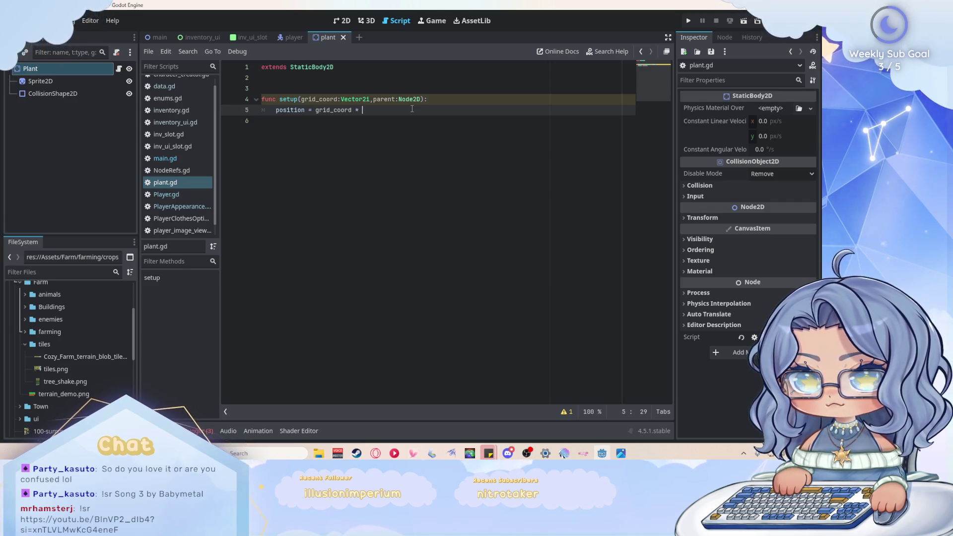
{"action": "type", "text": "Data.T"}
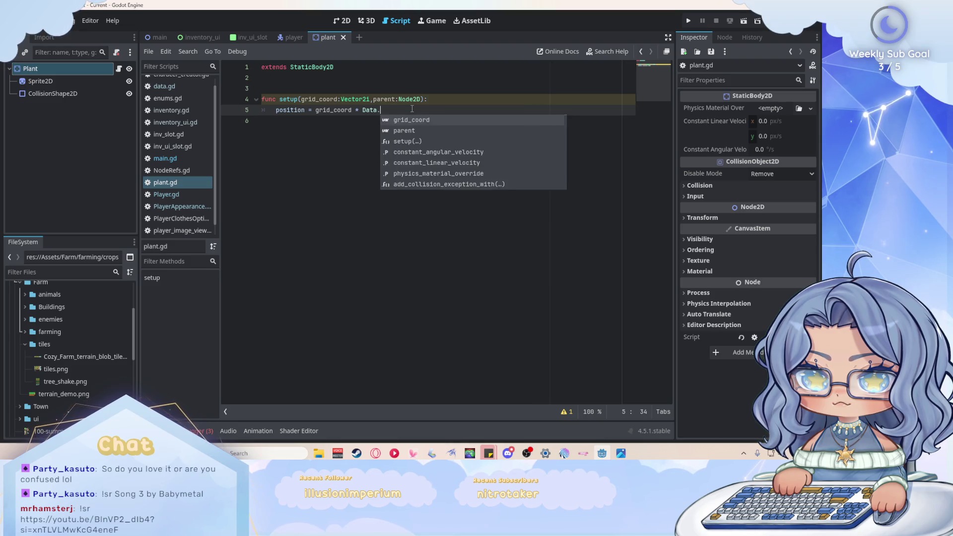
{"action": "key", "text": "Return"}
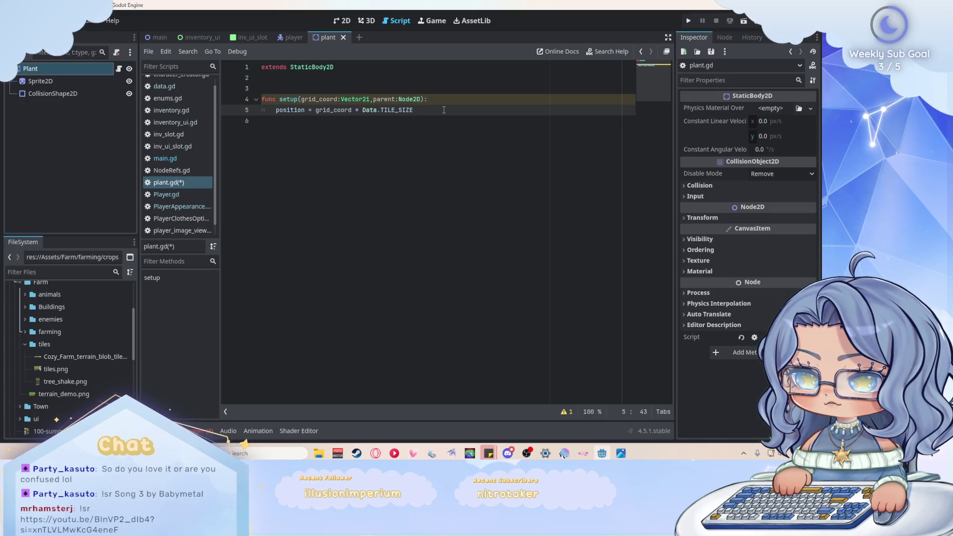
{"action": "key", "text": "Return"}
{"action": "type", "text": "pare"}
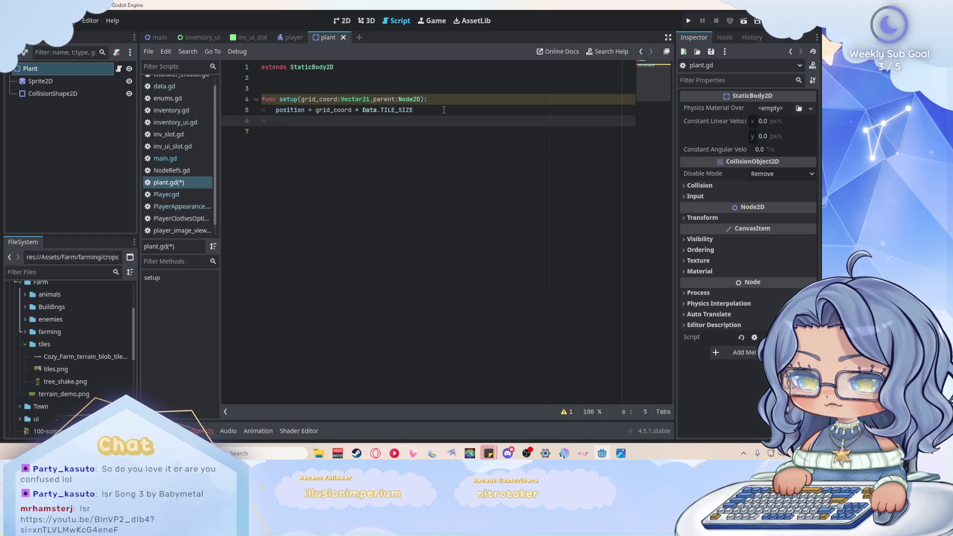
{"action": "type", "text": "nt"}
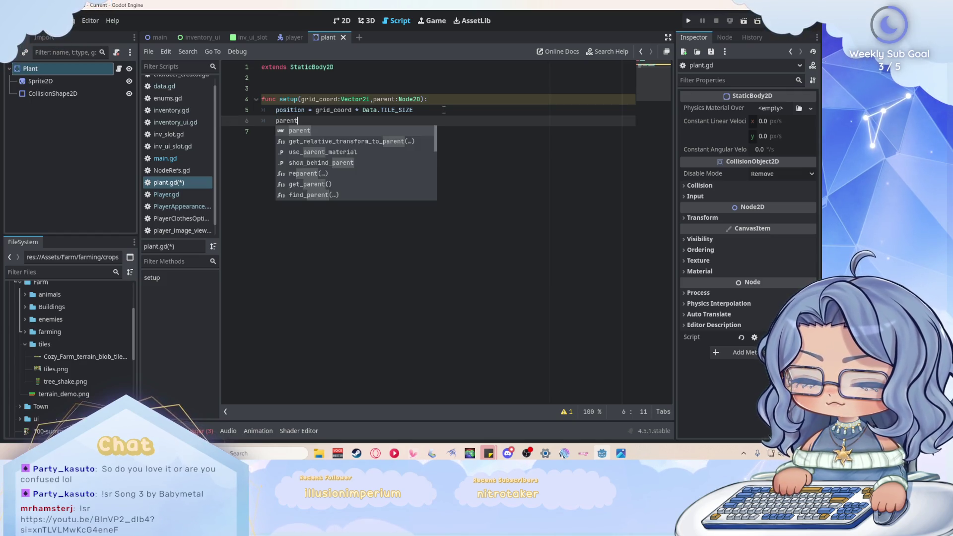
{"action": "type", "text": ".add"}
{"action": "key", "text": "Return"}
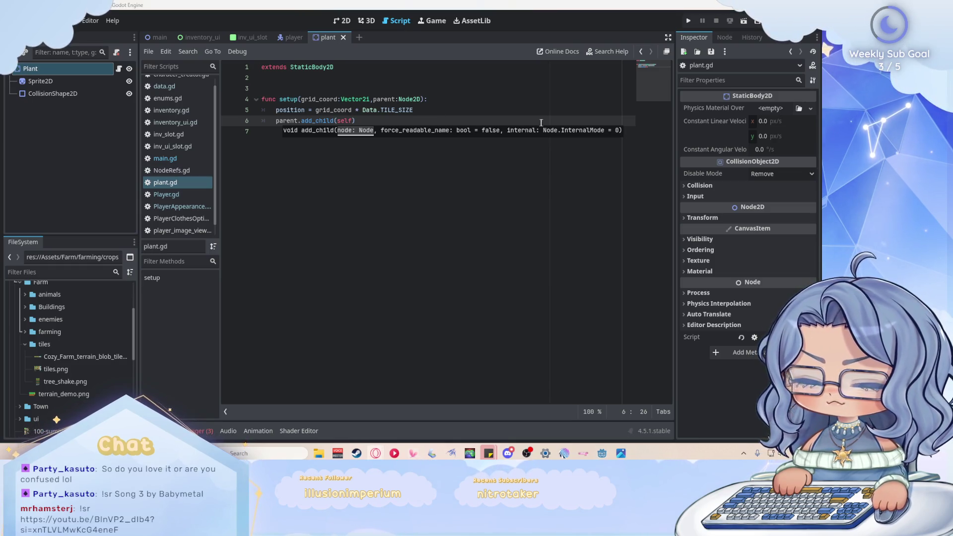
{"action": "left_click", "coordinate": [689, 21]}
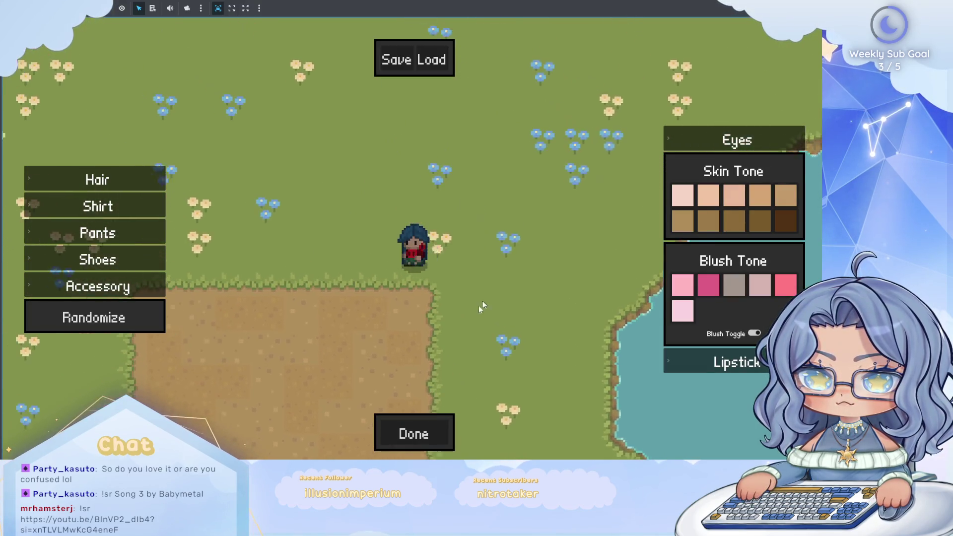
Step: Dismiss the customization screen, walk around planting three carrots on tilled soil, then return to the editor
{"action": "left_click", "coordinate": [426, 434]}
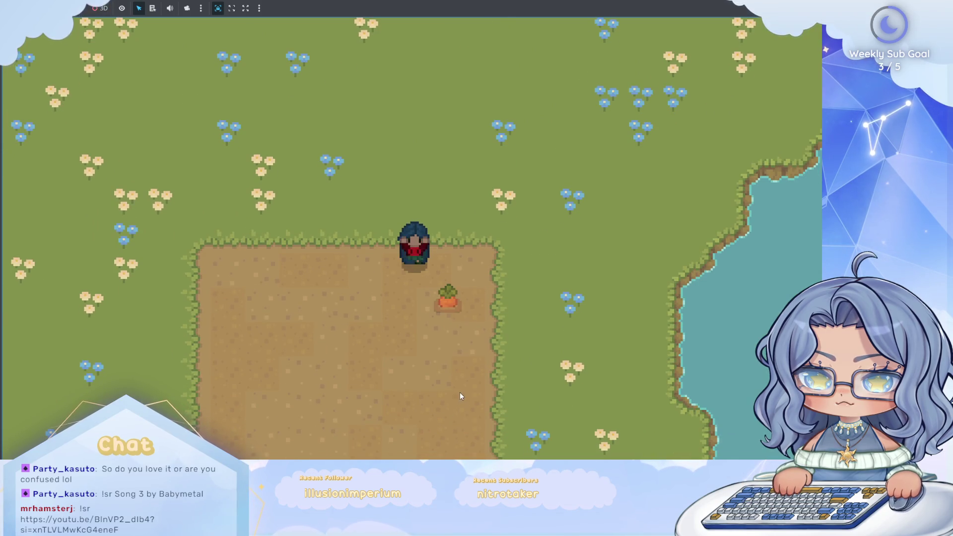
{"action": "key", "text": "a"}
{"action": "key", "text": "s"}
{"action": "left_click", "coordinate": [460, 395]}
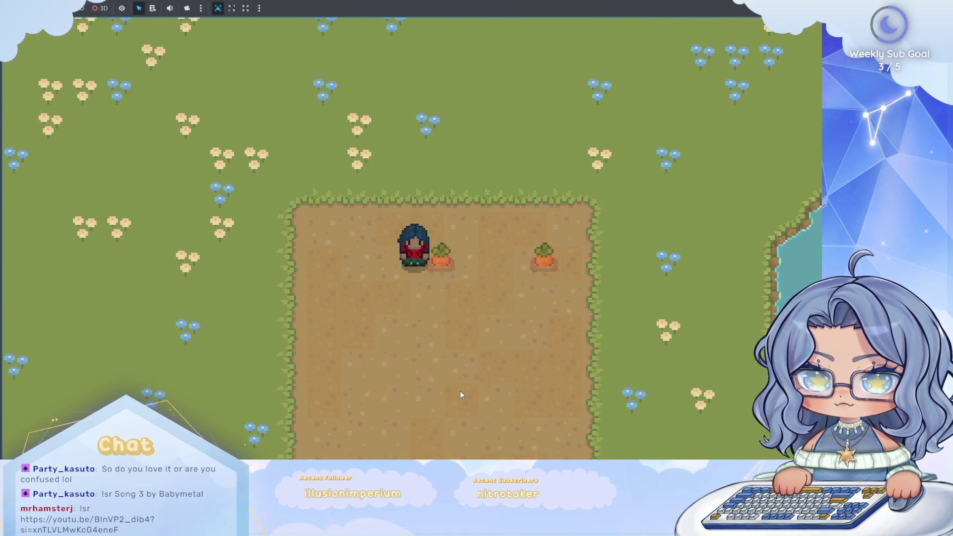
{"action": "key", "text": "a"}
{"action": "left_click", "coordinate": [461, 393]}
{"action": "key", "text": "s"}
{"action": "key", "text": "a"}
{"action": "key", "text": "d"}
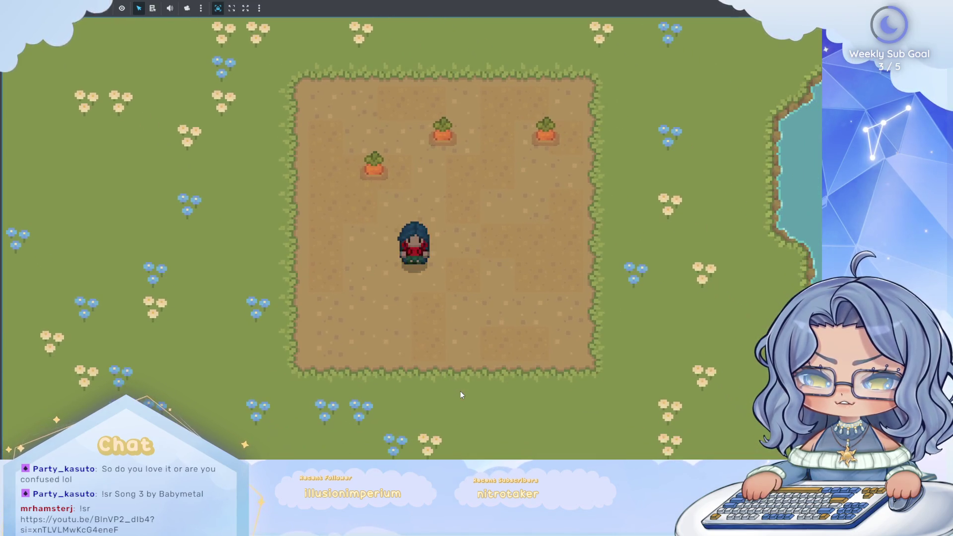
{"action": "left_click", "coordinate": [461, 394]}
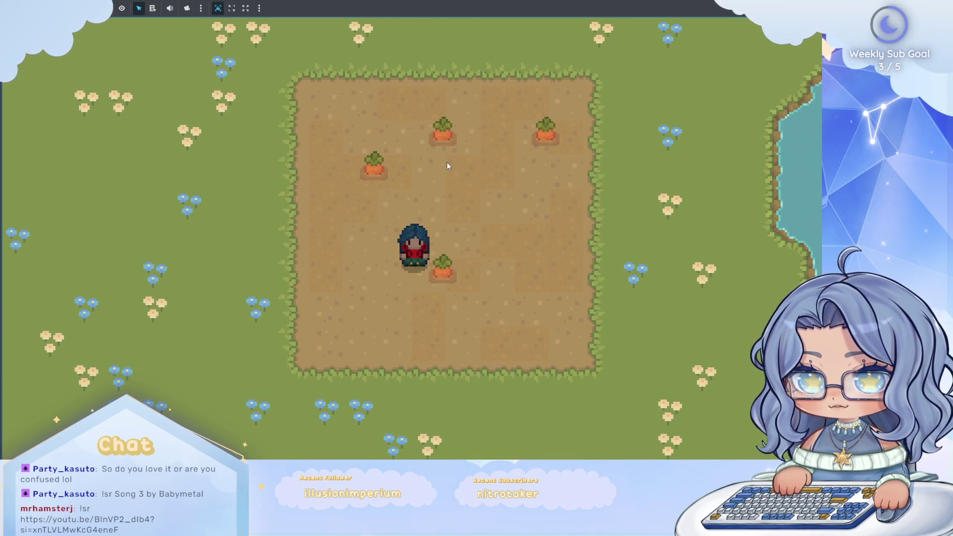
{"action": "key", "text": "alt+Tab"}
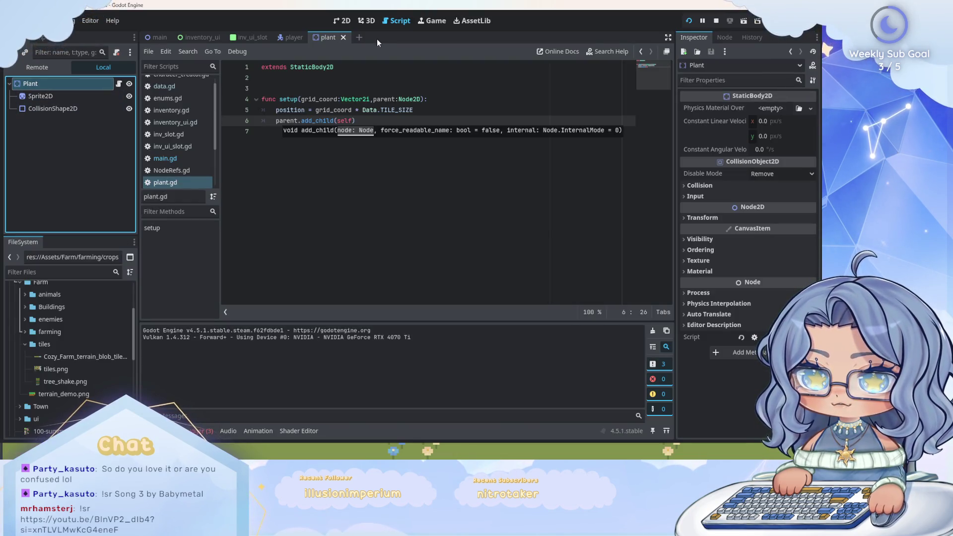
Step: Lower the plant Sprite2D's Frame from 5 to 1, then relaunch the game with F6
{"action": "left_click", "coordinate": [342, 20]}
{"action": "left_click", "coordinate": [50, 97]}
{"action": "scroll", "coordinate": [451, 145], "scroll_direction": "up", "scroll_amount": 1}
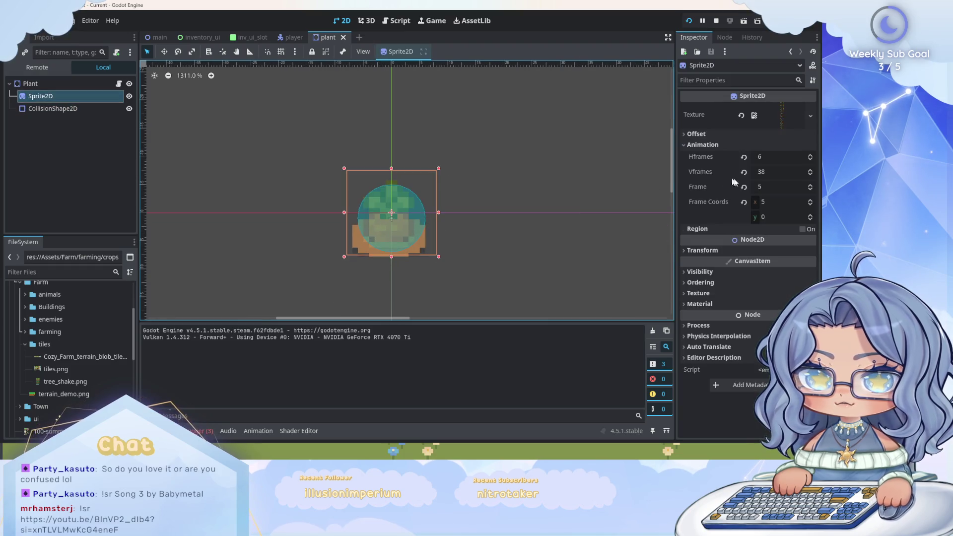
{"action": "left_click", "coordinate": [810, 191]}
{"action": "left_click", "coordinate": [810, 190]}
{"action": "left_click", "coordinate": [810, 190]}
{"action": "left_click", "coordinate": [809, 190]}
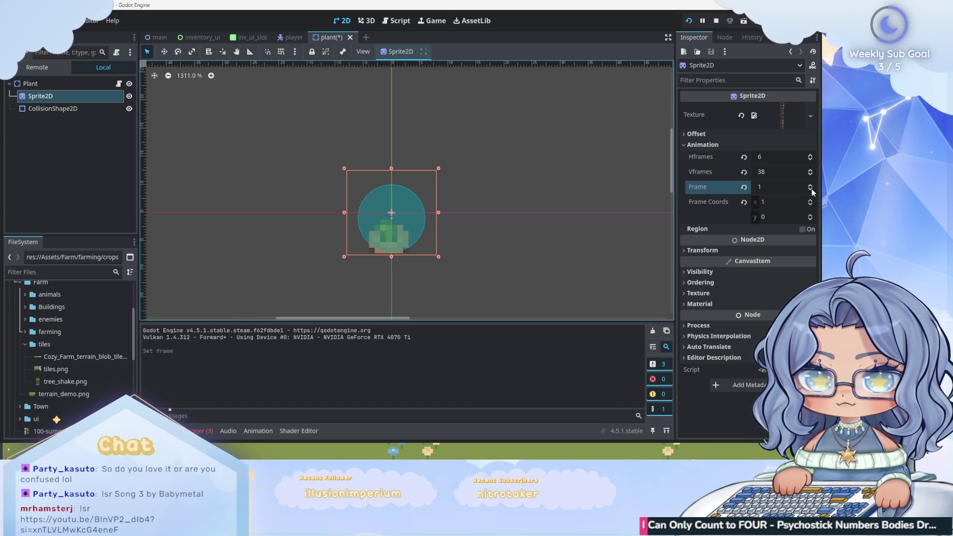
{"action": "left_click", "coordinate": [483, 192]}
{"action": "key", "text": "F6"}
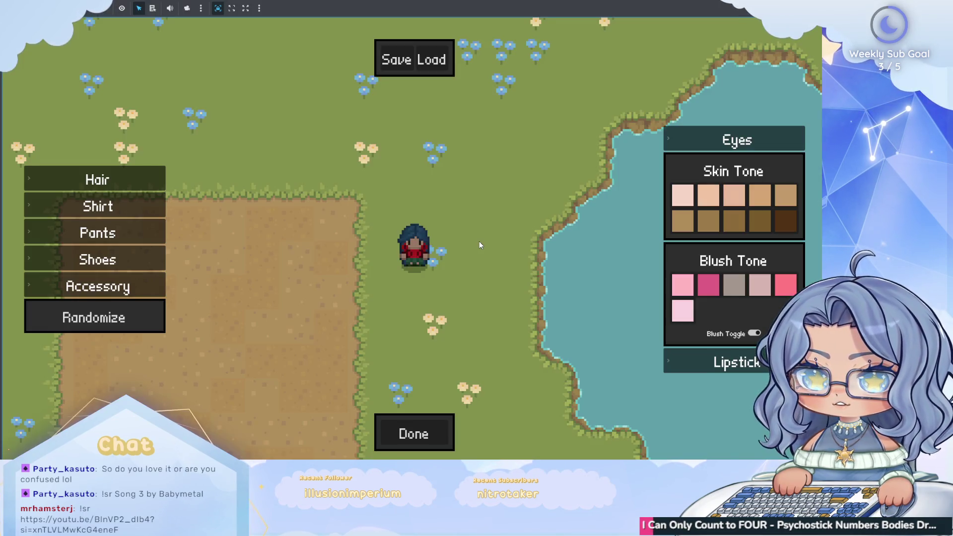
Step: Close the customization screen, plant seeds across the dirt, and stop the game with F8
{"action": "left_click", "coordinate": [414, 440]}
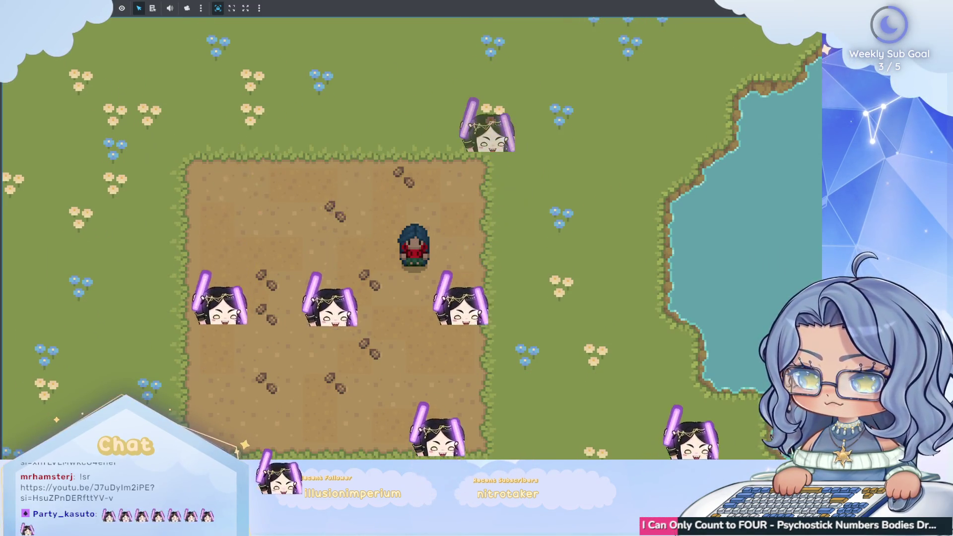
{"action": "key", "text": "F8"}
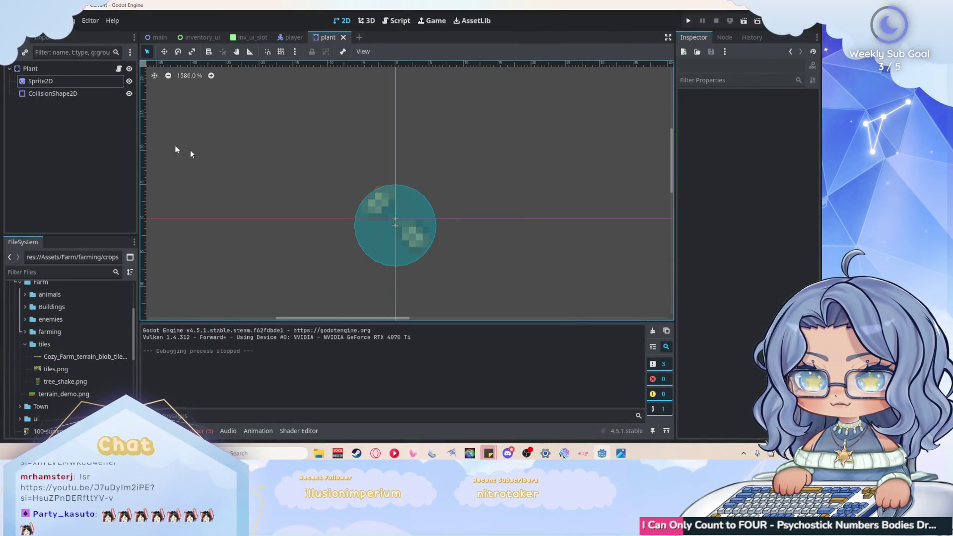
Step: Set the plant Sprite2D's frame to 1 and launch the game
{"action": "double_click", "coordinate": [76, 85]}
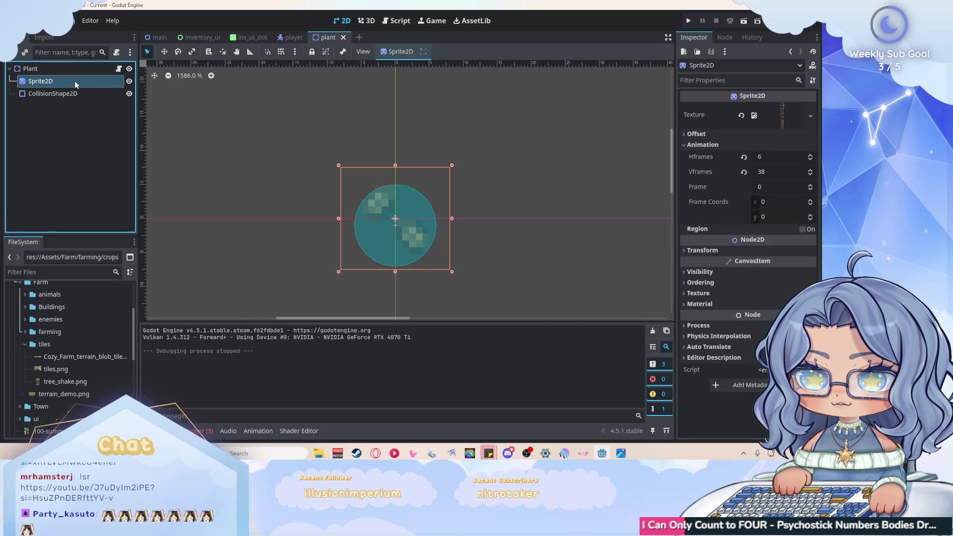
{"action": "left_click", "coordinate": [809, 184]}
{"action": "key", "text": "F5"}
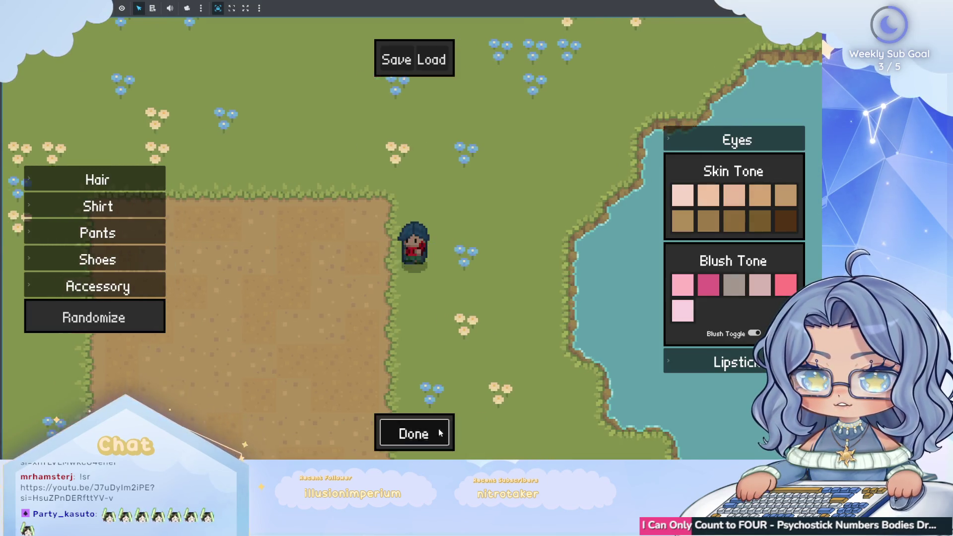
Step: Enter the farm and plant sprouts on several dirt tiles while walking around
{"action": "left_click", "coordinate": [439, 425]}
{"action": "key", "text": "a"}
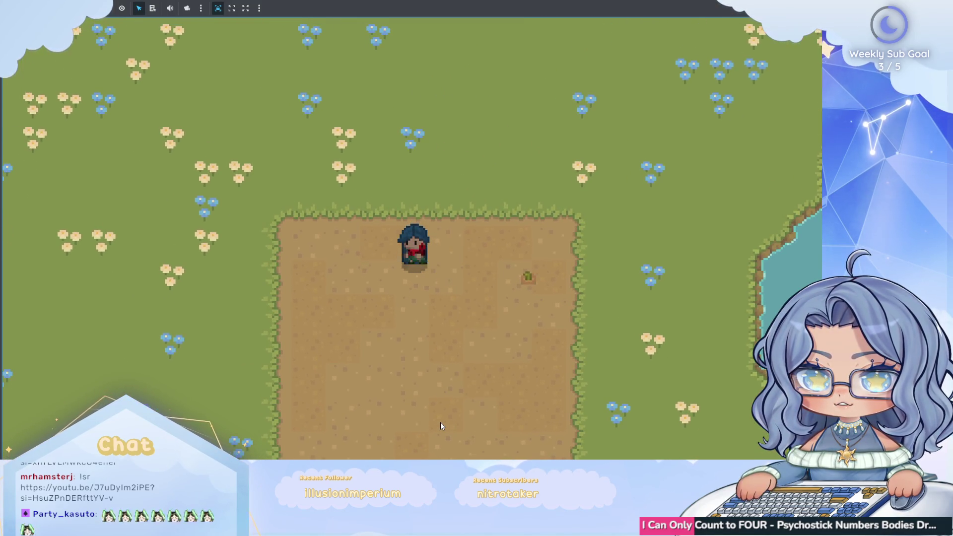
{"action": "left_click", "coordinate": [440, 426]}
{"action": "left_click", "coordinate": [440, 426]}
{"action": "key", "text": "d"}
{"action": "key", "text": "w"}
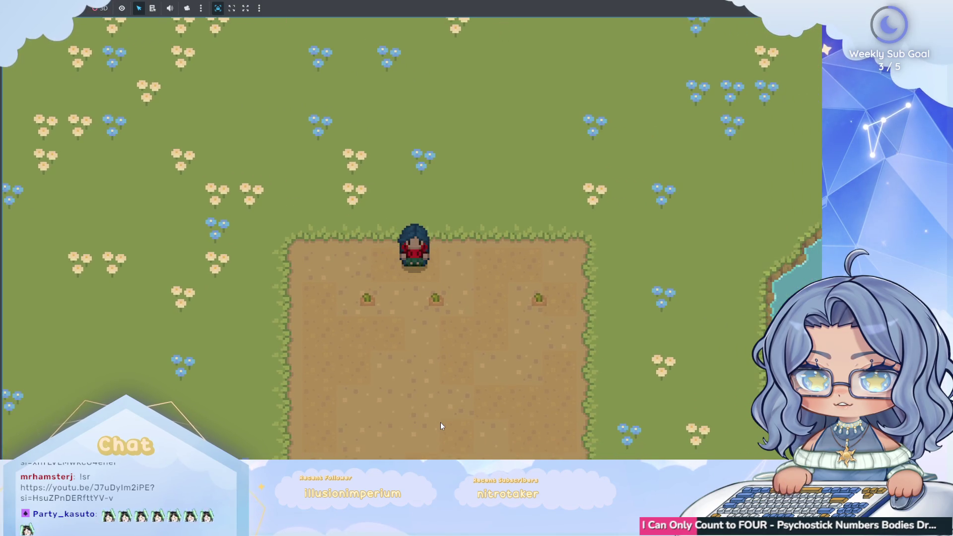
{"action": "key", "text": "d"}
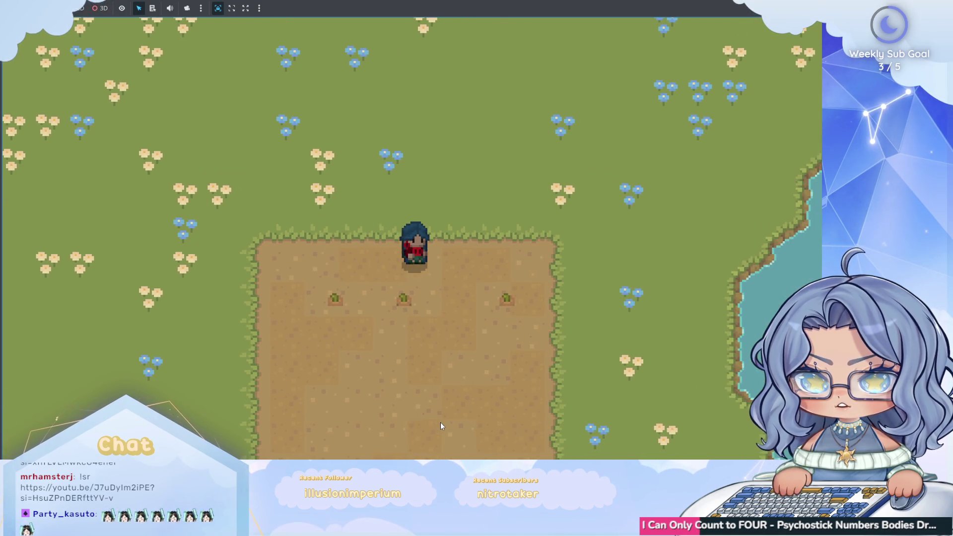
{"action": "left_click", "coordinate": [440, 426]}
{"action": "key", "text": "s"}
{"action": "left_click", "coordinate": [440, 424]}
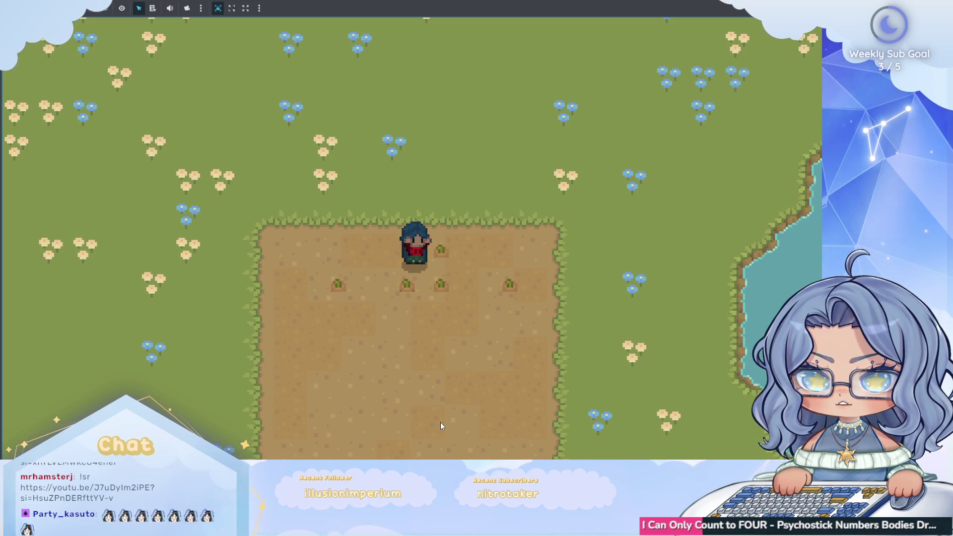
{"action": "key", "text": "a"}
{"action": "key", "text": "a"}
{"action": "key", "text": "s"}
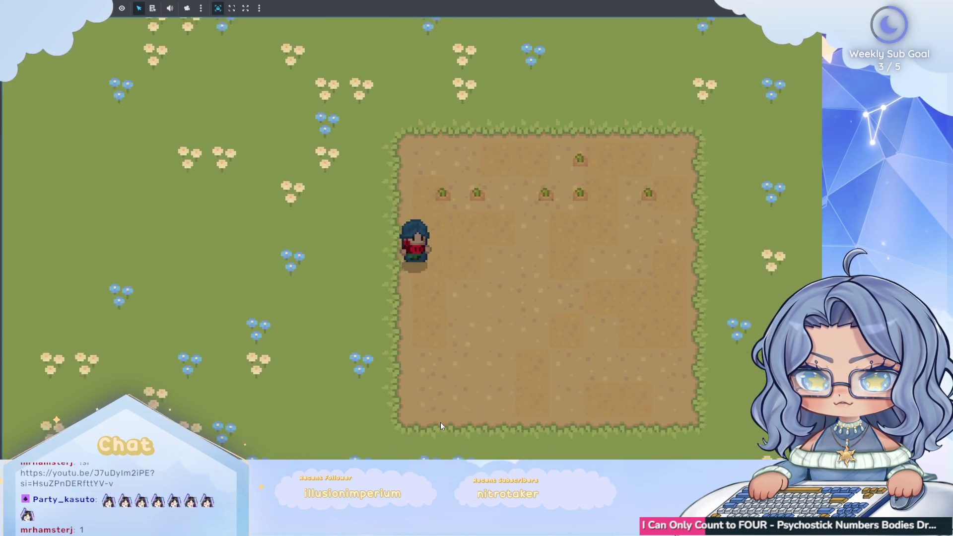
{"action": "key", "text": "d"}
{"action": "left_click", "coordinate": [441, 423]}
Step: Plant more sprouts along the row of tilled soil, then stop the game
{"action": "key", "text": "s"}
{"action": "key", "text": "d"}
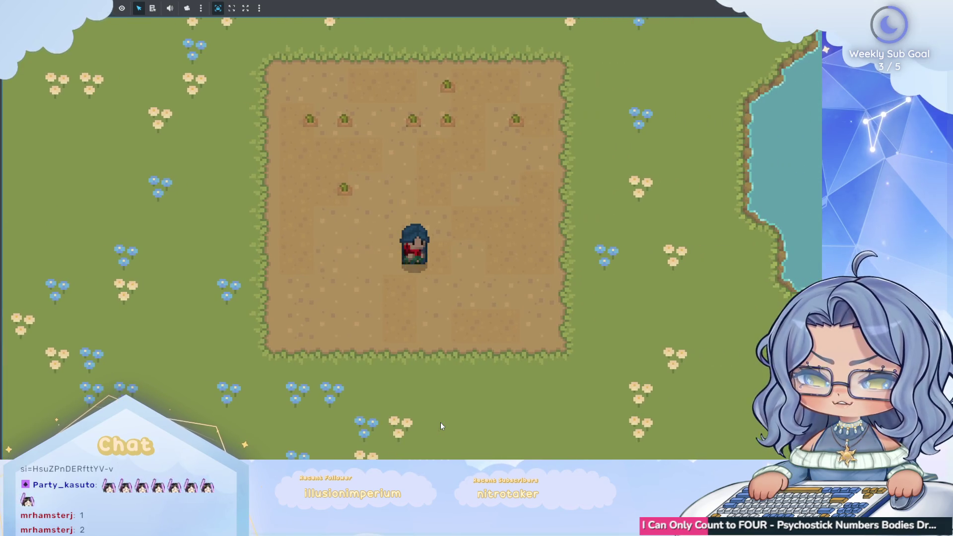
{"action": "left_click", "coordinate": [440, 422]}
{"action": "key", "text": "w"}
{"action": "key", "text": "d"}
{"action": "left_click", "coordinate": [439, 422]}
{"action": "key", "text": "a"}
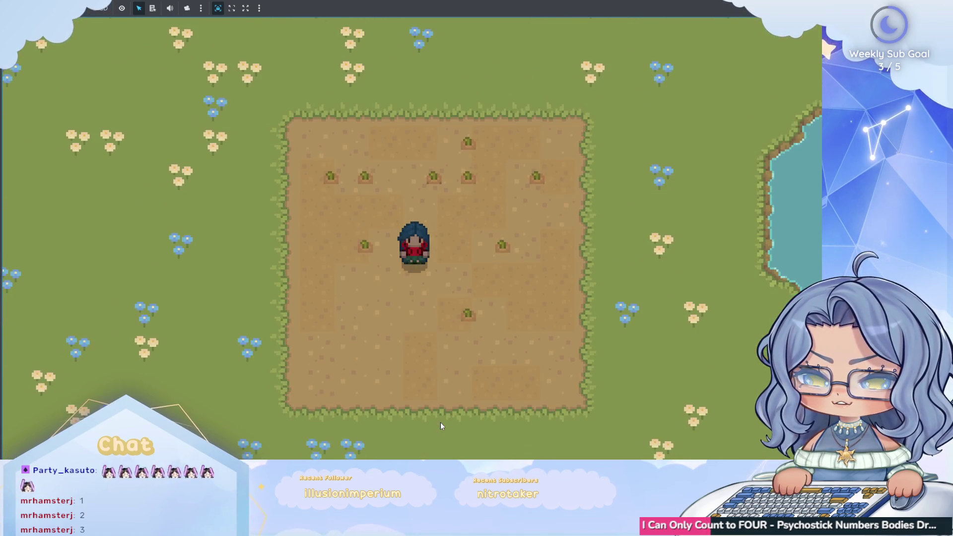
{"action": "left_click", "coordinate": [440, 422]}
{"action": "key", "text": "s"}
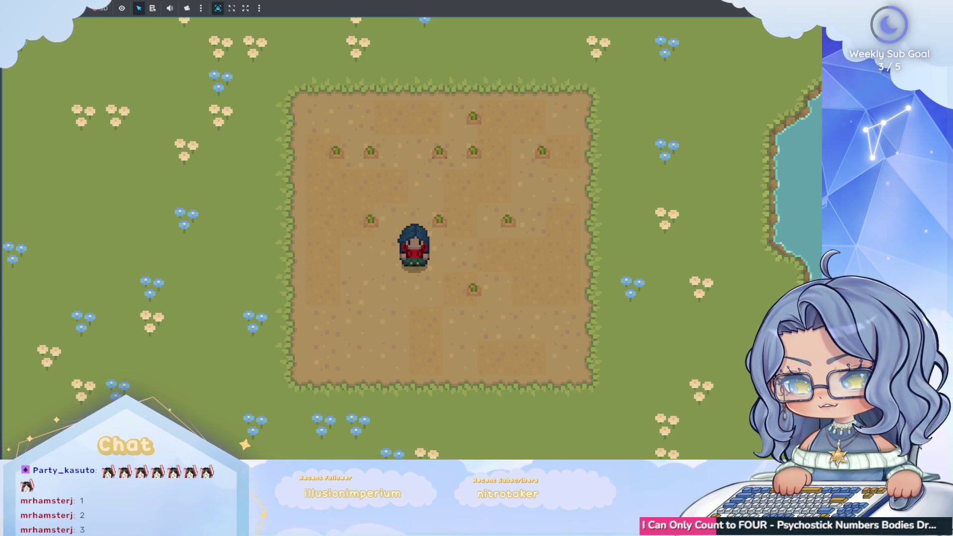
{"action": "key", "text": "F8"}
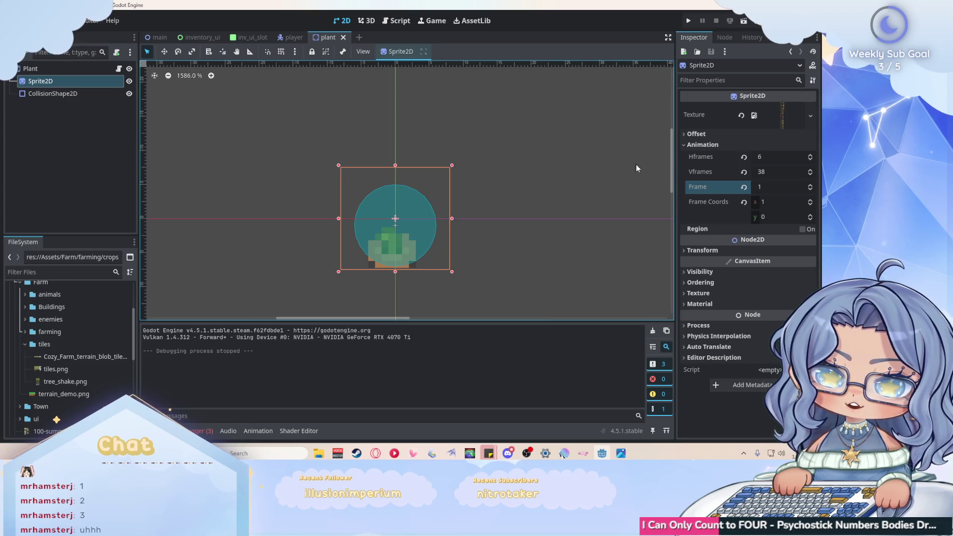
Step: Set the plant sprite to frame 0, the seed image, and bring up plant.gd
{"action": "left_click", "coordinate": [811, 191]}
{"action": "left_click", "coordinate": [493, 252]}
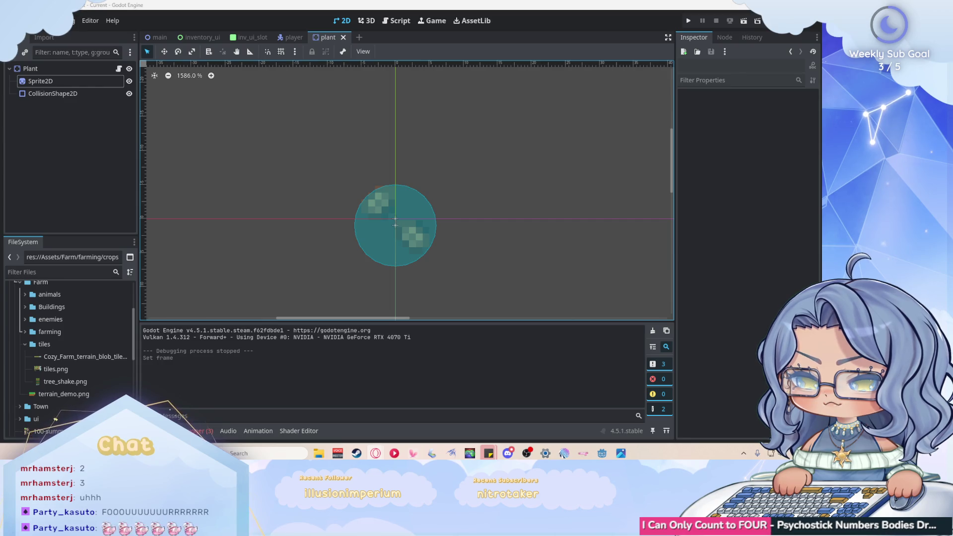
{"action": "left_click", "coordinate": [397, 20]}
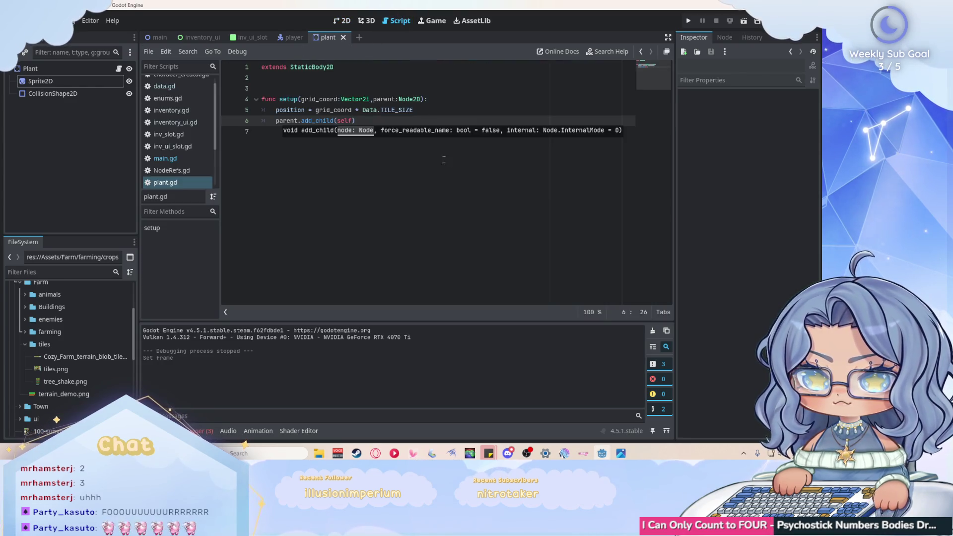
Step: Append '+ Vector2i(8,5)' to the plant's position line in setup() and run the game
{"action": "left_click", "coordinate": [433, 110]}
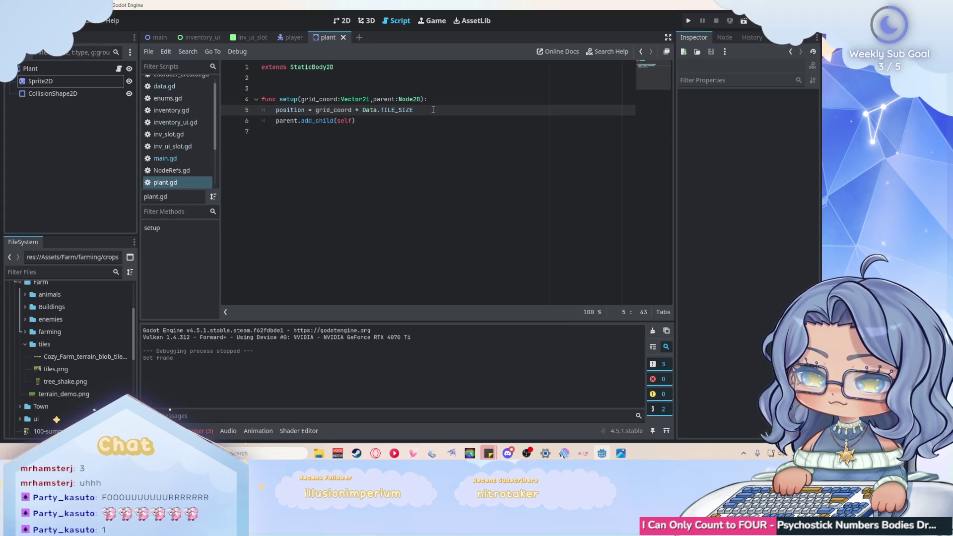
{"action": "type", "text": " + V"}
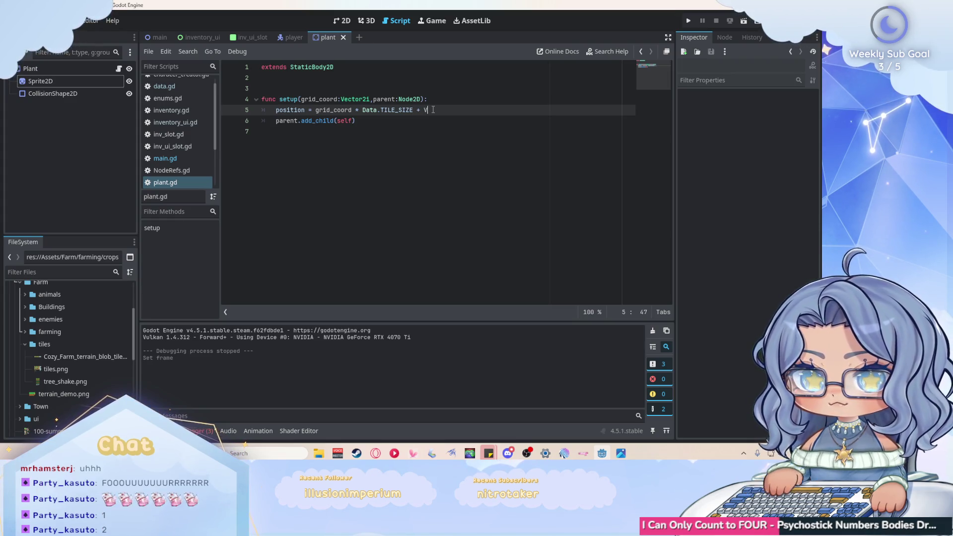
{"action": "type", "text": "ector"}
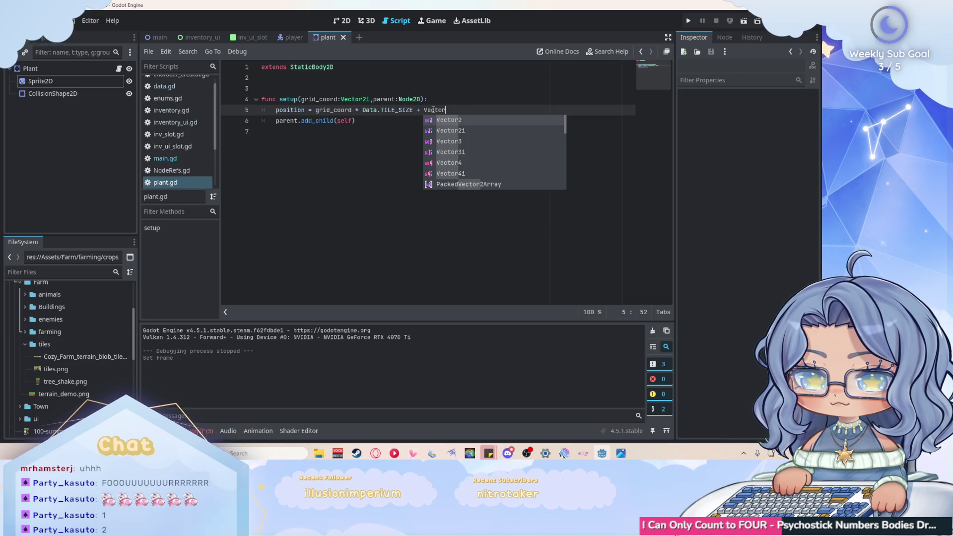
{"action": "type", "text": "2i(8"}
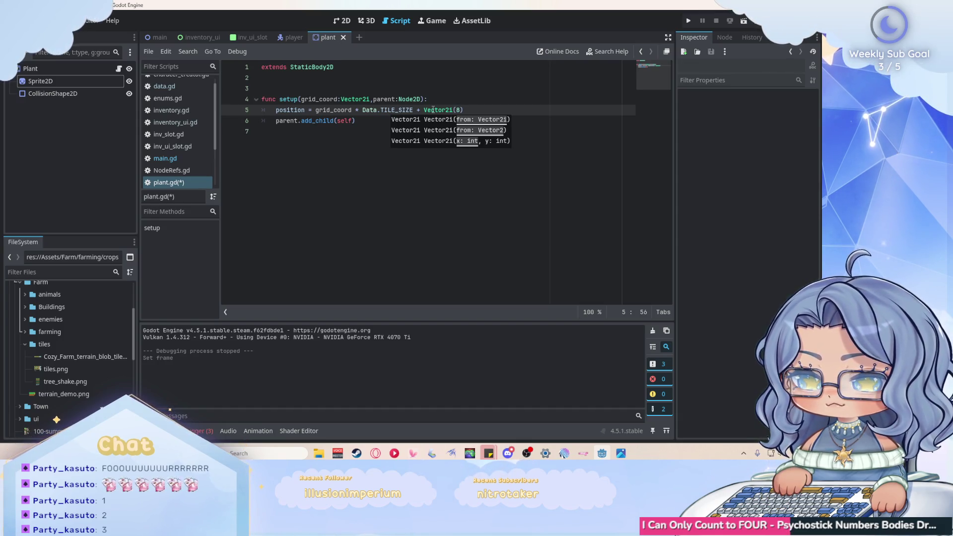
{"action": "type", "text": ",5"}
{"action": "key", "text": "ctrl+a"}
{"action": "left_click", "coordinate": [419, 128]}
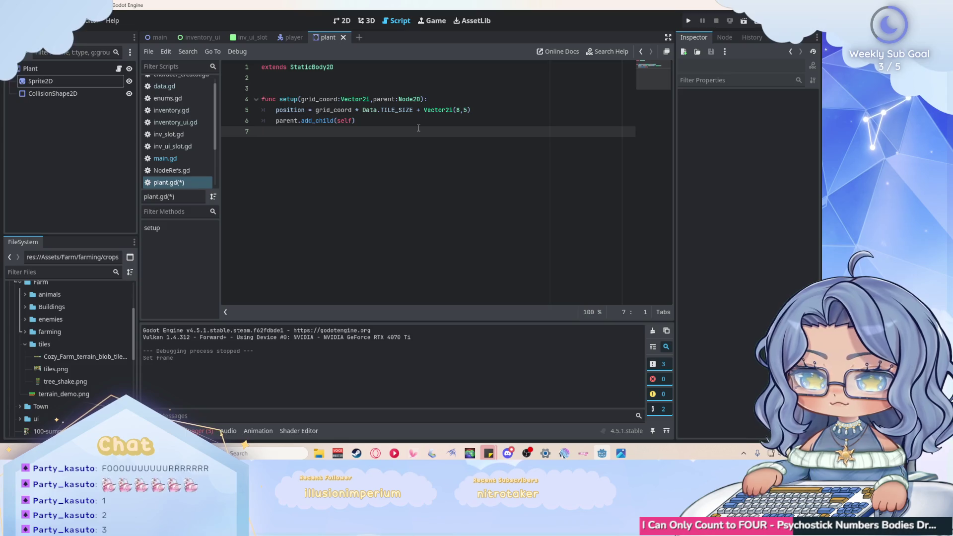
{"action": "left_click", "coordinate": [685, 21]}
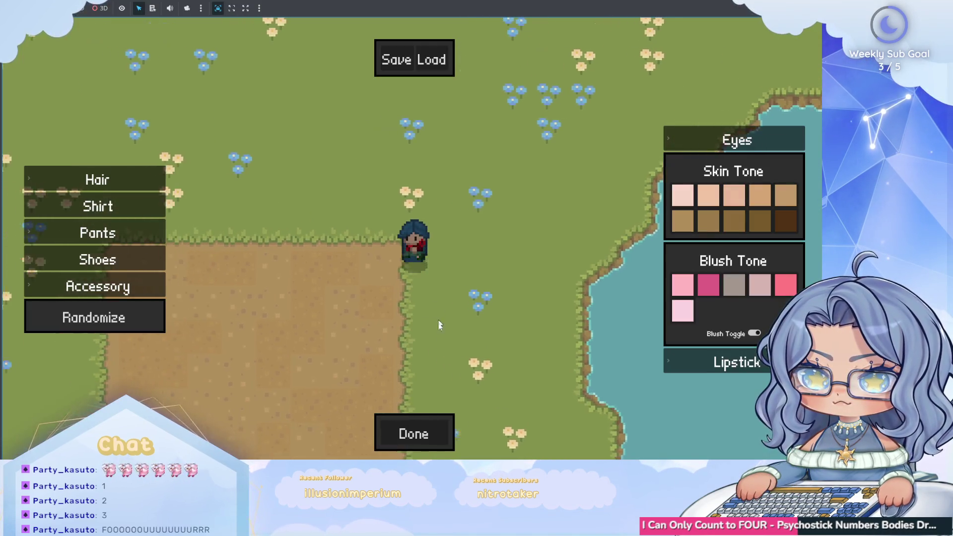
Step: Plant about five seeds along the tilled plot's top row, then stop the game
{"action": "left_click", "coordinate": [421, 443]}
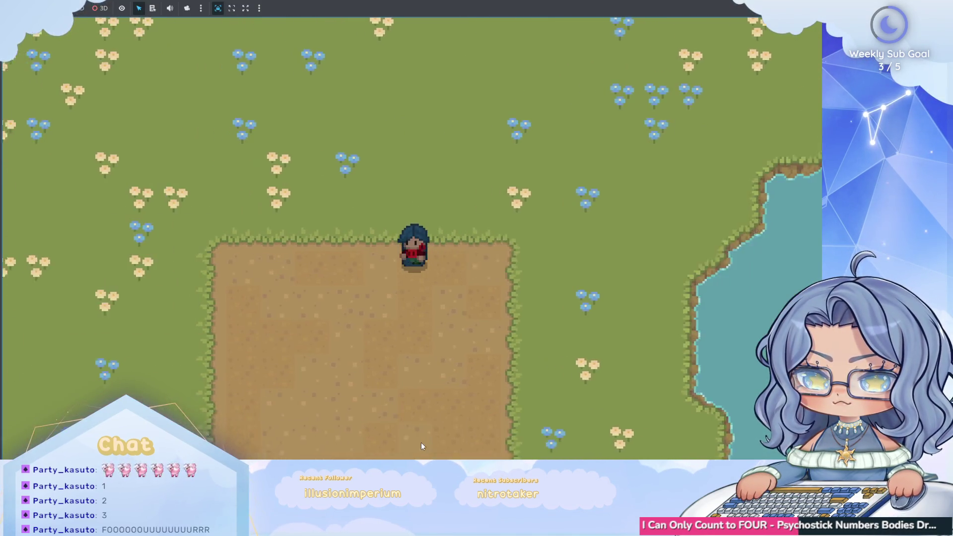
{"action": "key", "text": "Left"}
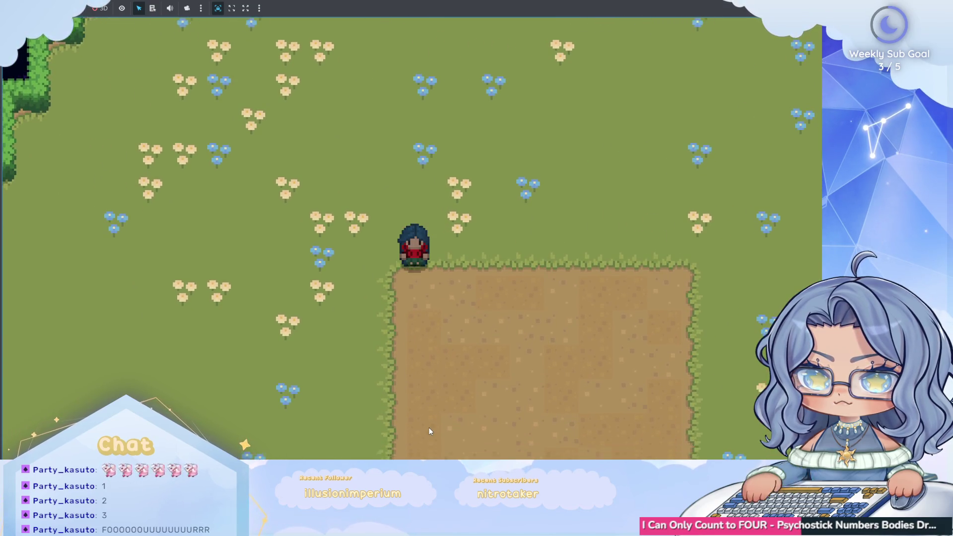
{"action": "key", "text": "Up"}
{"action": "key", "text": "Left"}
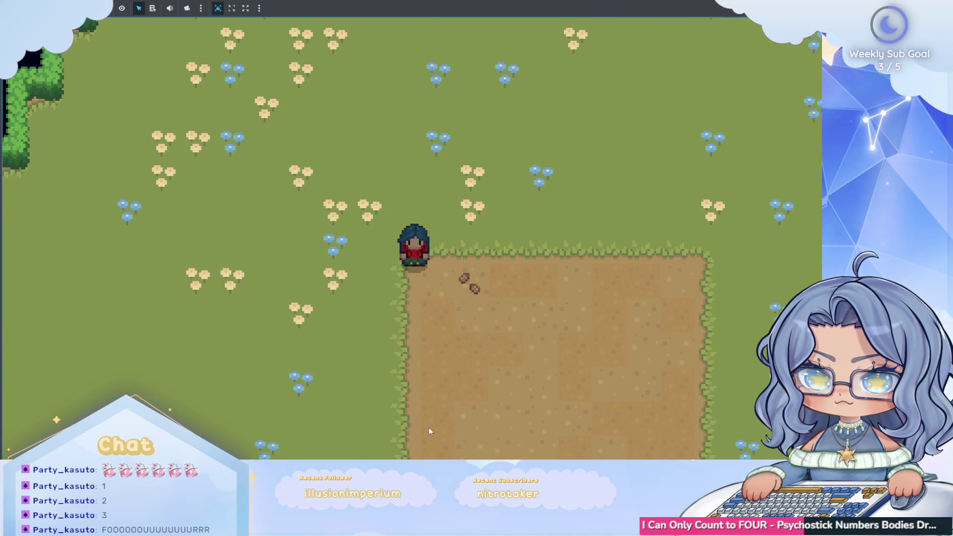
{"action": "key", "text": "space"}
{"action": "key", "text": "Right"}
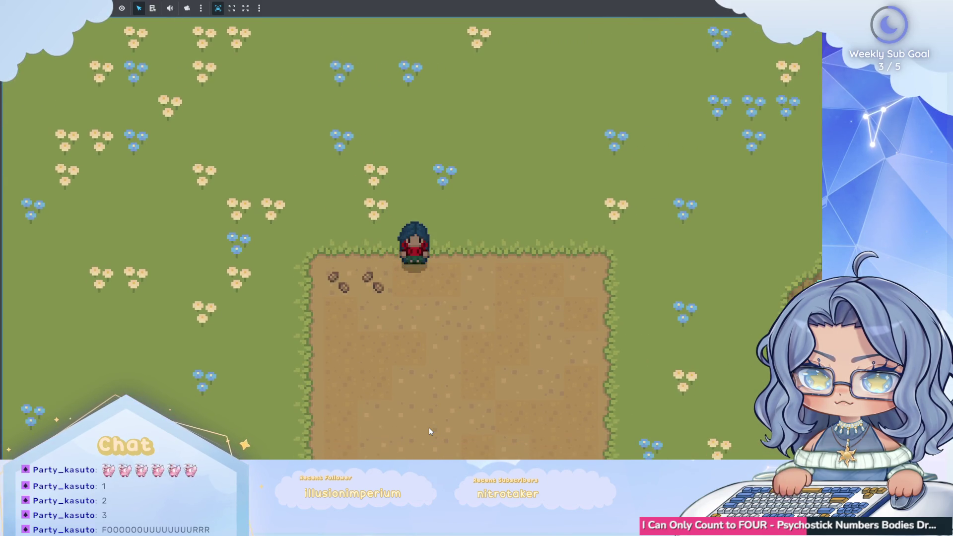
{"action": "key", "text": "space"}
{"action": "key", "text": "Up"}
{"action": "key", "text": "Left"}
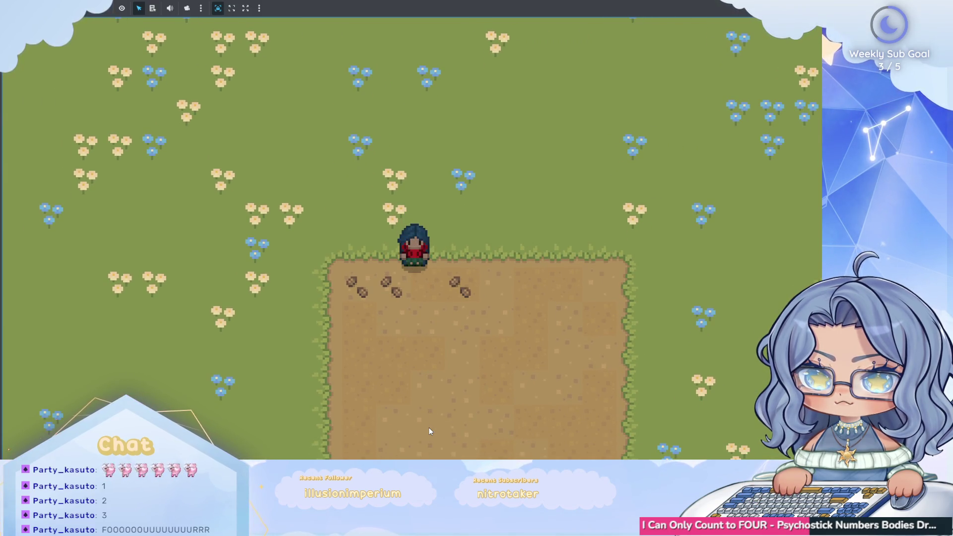
{"action": "key", "text": "Right"}
{"action": "key", "text": "space"}
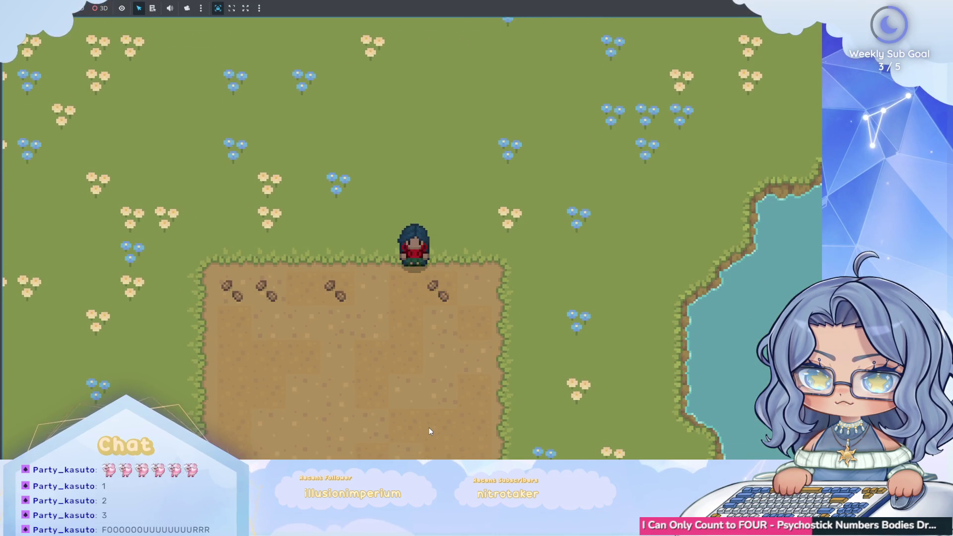
{"action": "key", "text": "Left"}
{"action": "key", "text": "Left"}
{"action": "key", "text": "Down"}
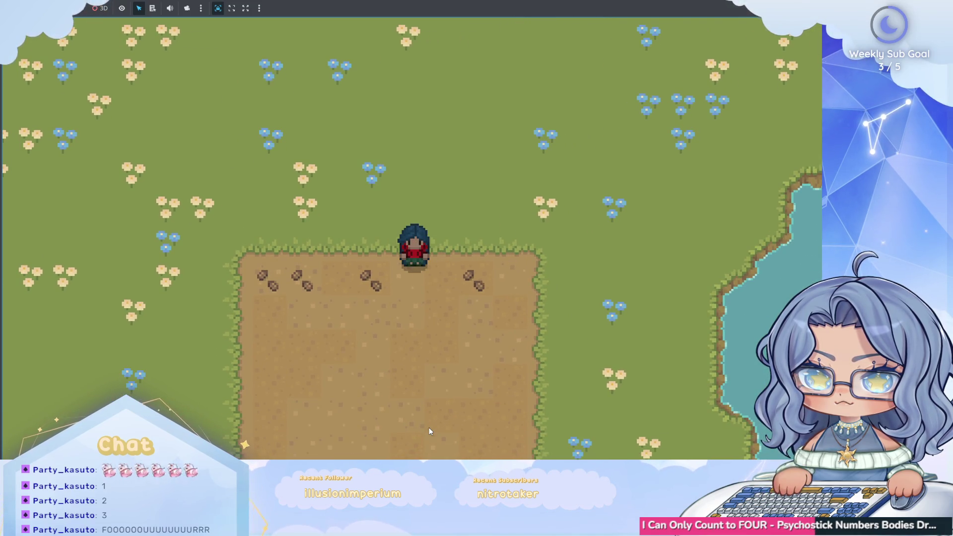
{"action": "key", "text": "space"}
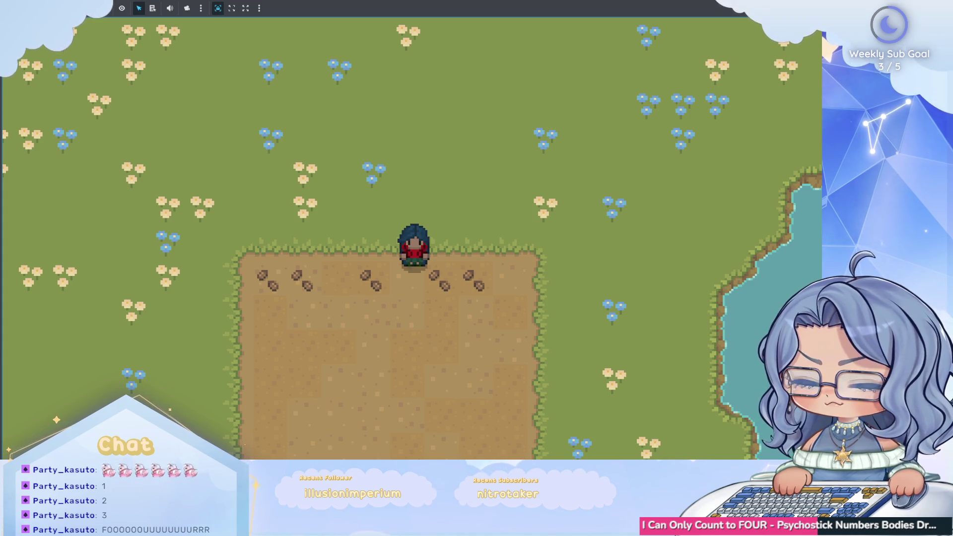
{"action": "key", "text": "F8"}
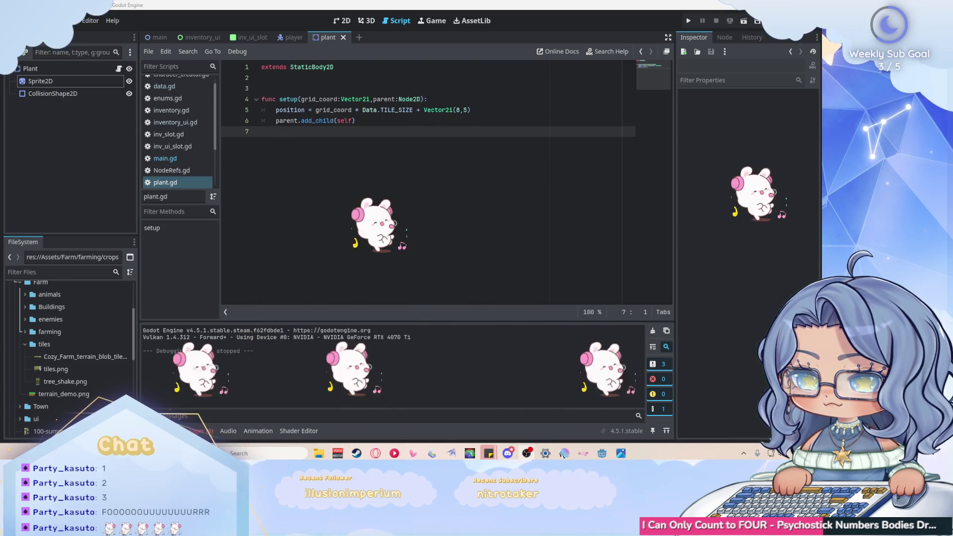
Step: Declare 'var coord:Vector2i' near the top of plant.gd and save
{"action": "left_click", "coordinate": [345, 86]}
{"action": "key", "text": "Up"}
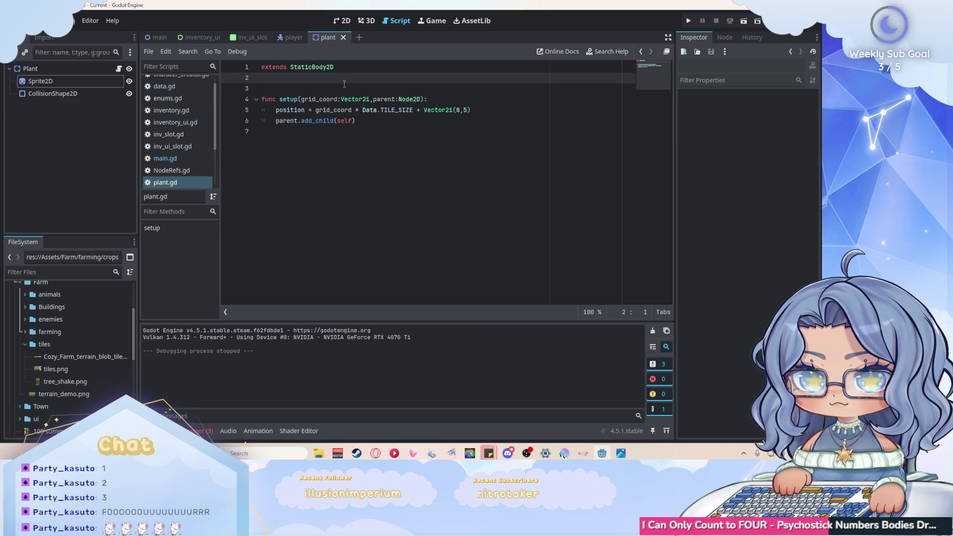
{"action": "key", "text": "Return"}
{"action": "type", "text": "var coord"}
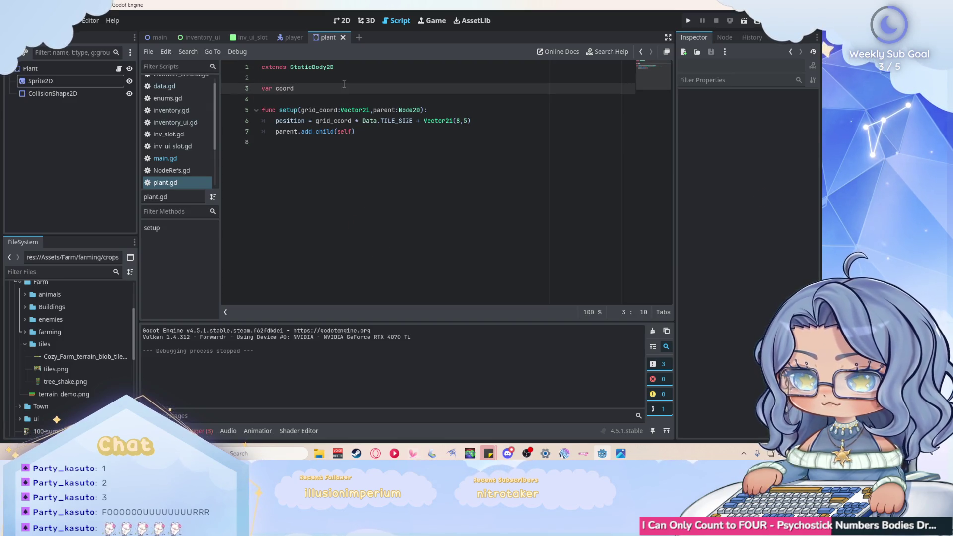
{"action": "type", "text": ":Vector"}
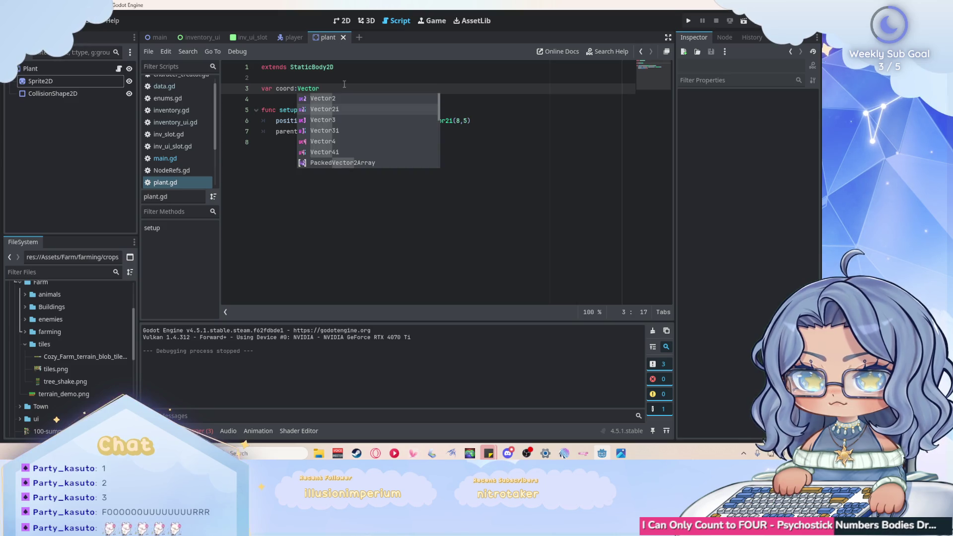
{"action": "type", "text": "3"}
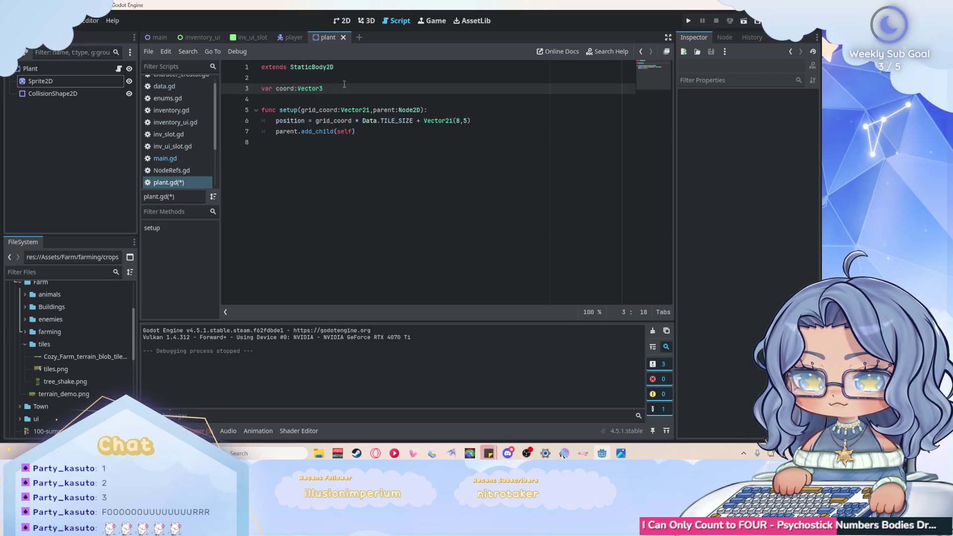
{"action": "key", "text": "BackSpace"}
{"action": "type", "text": "2i"}
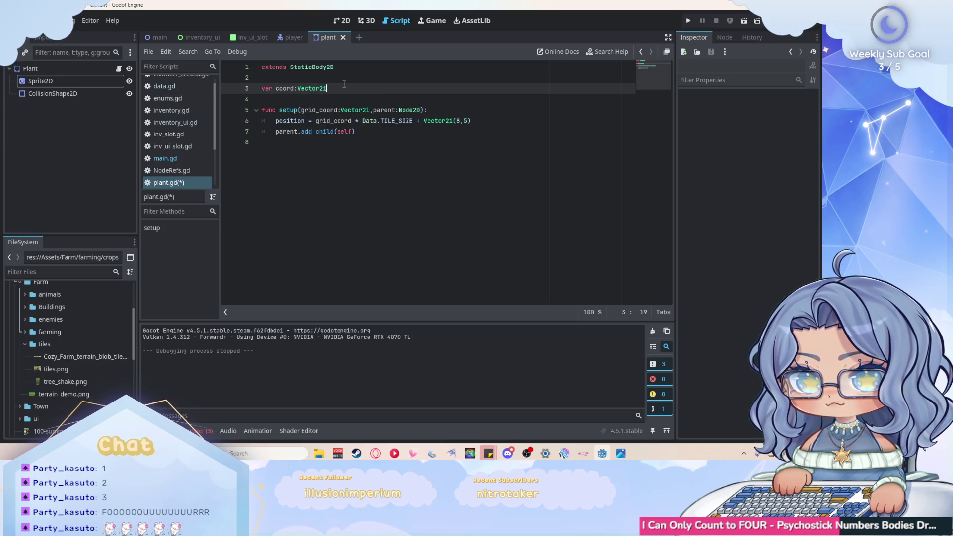
{"action": "key", "text": "ctrl+s"}
Step: Add 'coord = grid_coord' after the add_child line at the end of setup()
{"action": "left_click", "coordinate": [381, 131]}
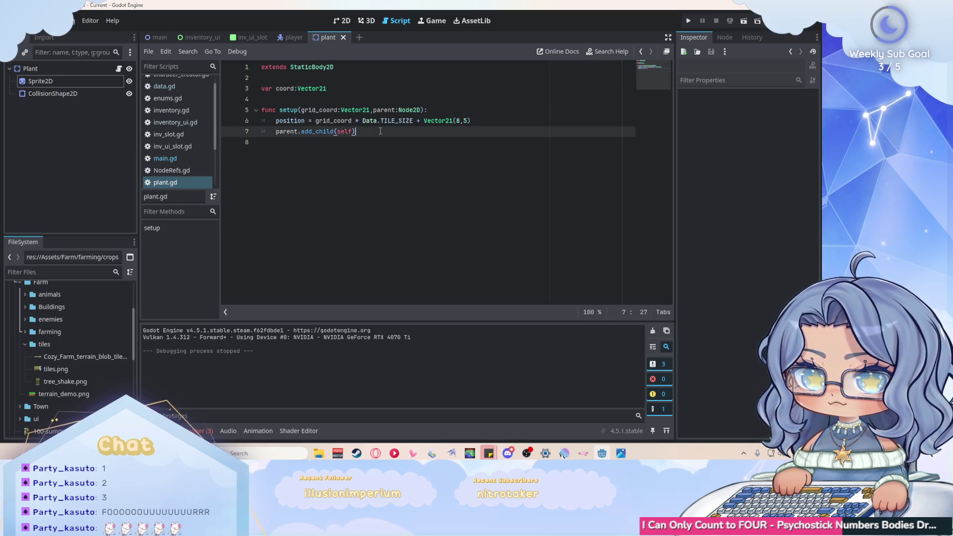
{"action": "key", "text": "Return"}
{"action": "type", "text": "coord = gr"}
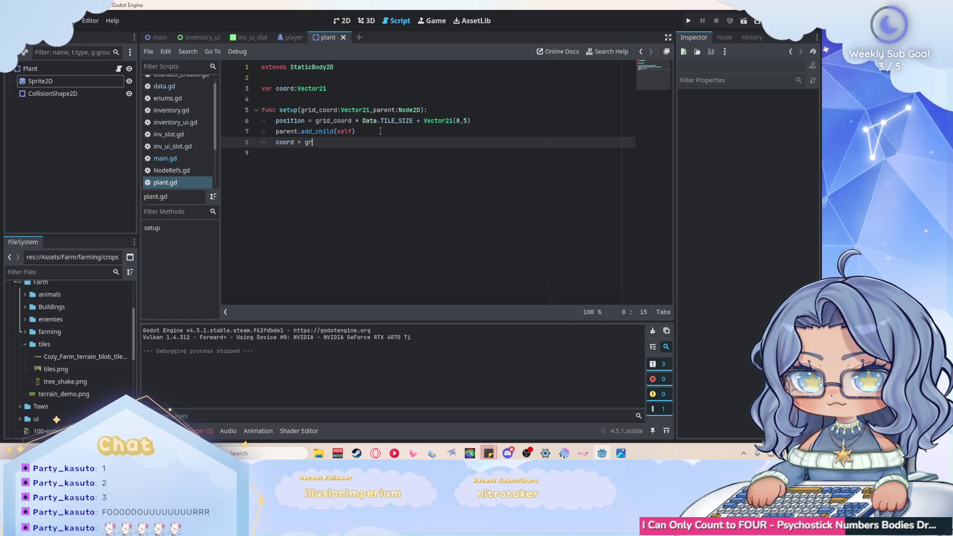
{"action": "type", "text": "id_c"}
{"action": "key", "text": "Return"}
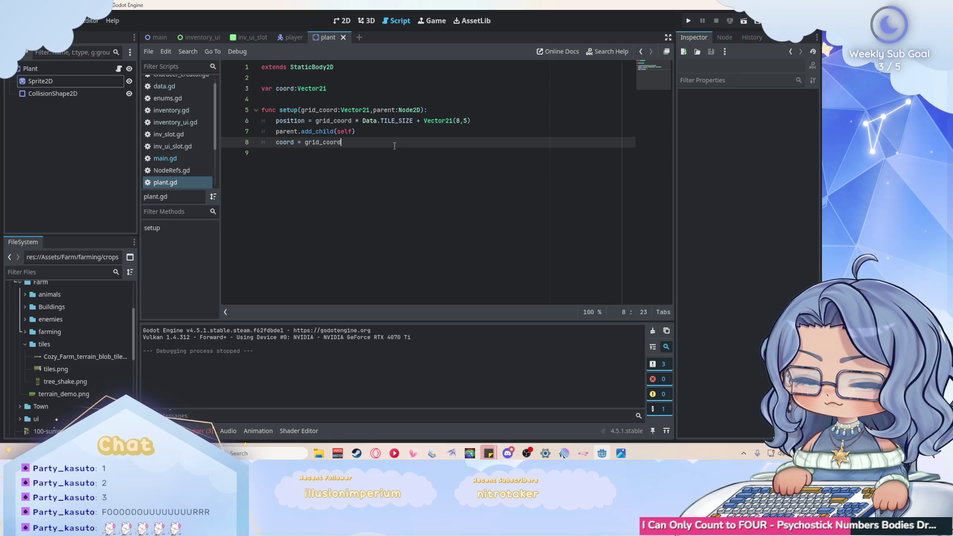
{"action": "left_click", "coordinate": [56, 68]}
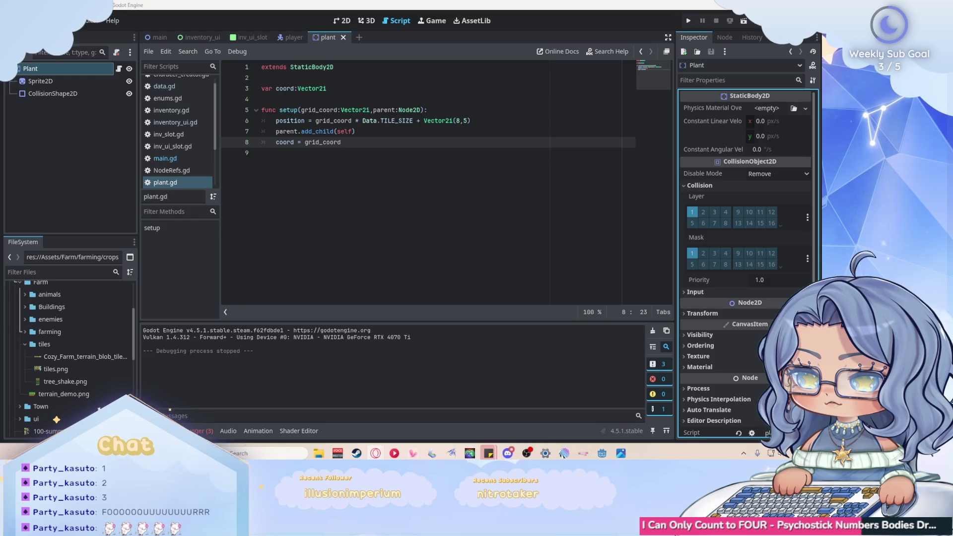
Step: Name 2D physics layer 2 'Objects' in Project Settings
{"action": "left_click", "coordinate": [40, 20]}
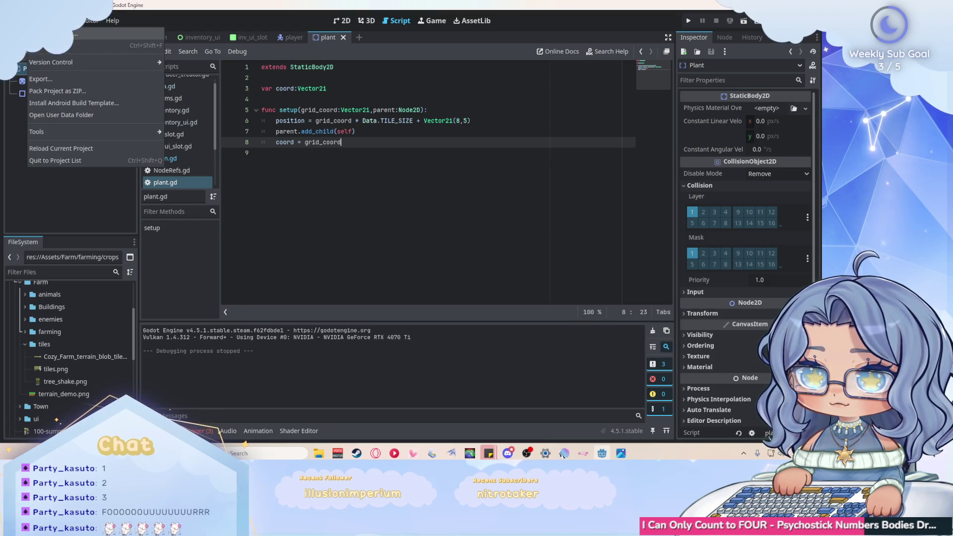
{"action": "left_click", "coordinate": [44, 33]}
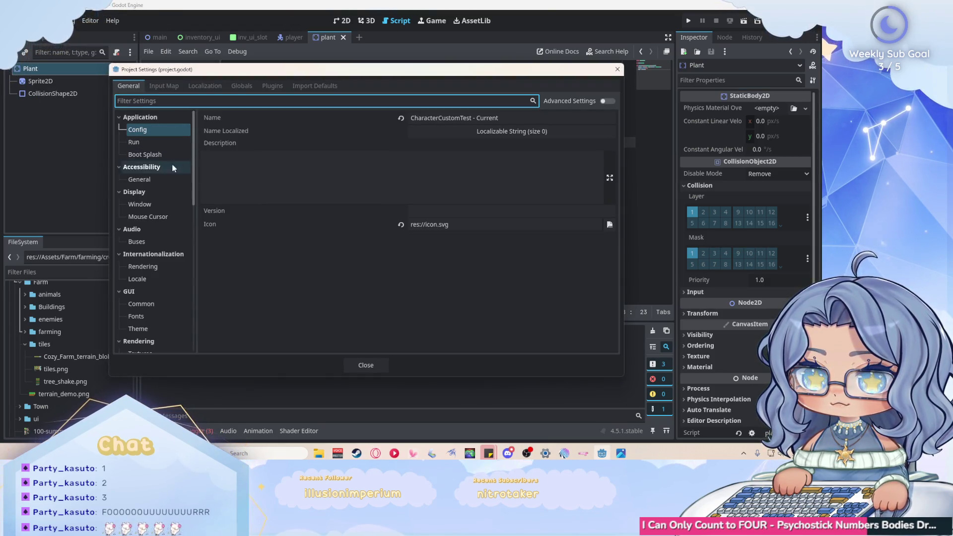
{"action": "scroll", "coordinate": [170, 200], "scroll_direction": "down", "scroll_amount": 5}
{"action": "scroll", "coordinate": [171, 199], "scroll_direction": "down", "scroll_amount": 5}
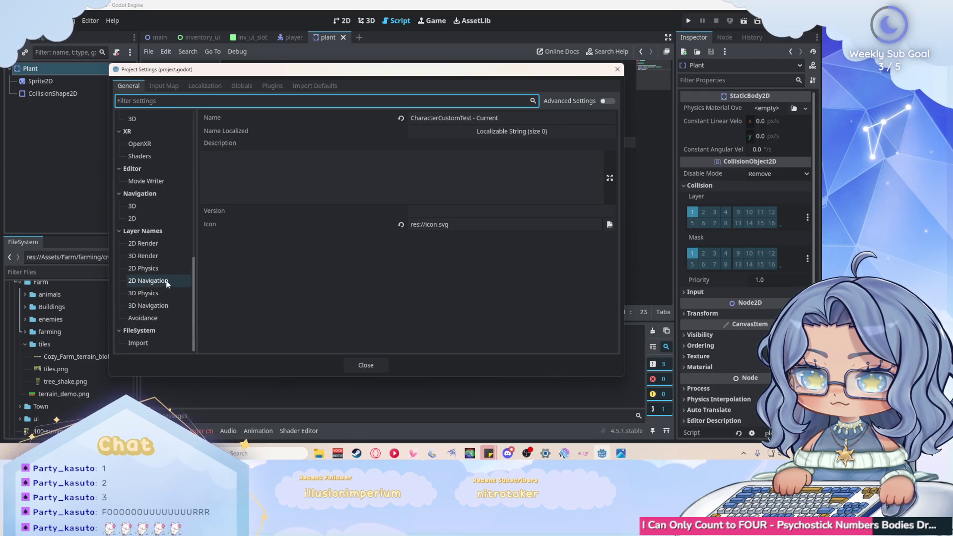
{"action": "left_click", "coordinate": [164, 269]}
{"action": "double_click", "coordinate": [443, 132]}
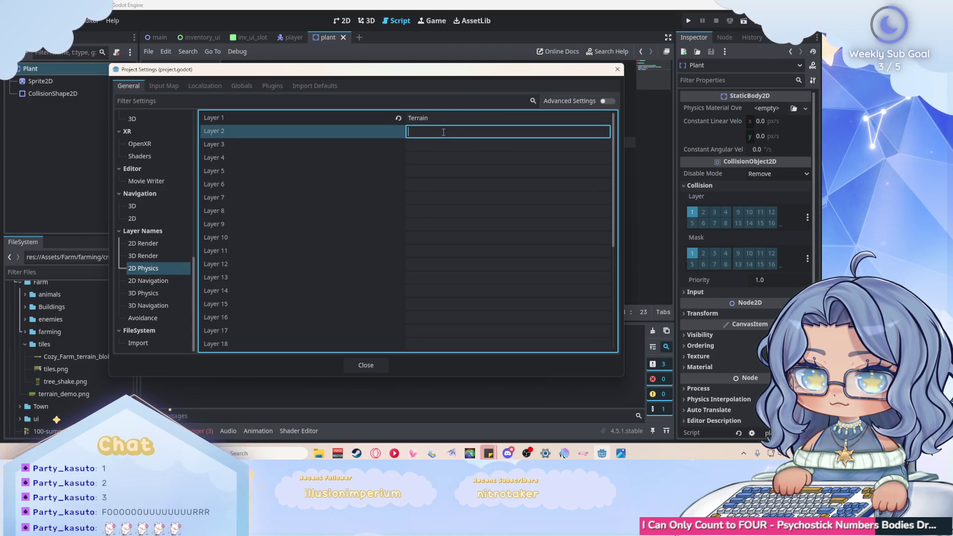
{"action": "type", "text": "Objects"}
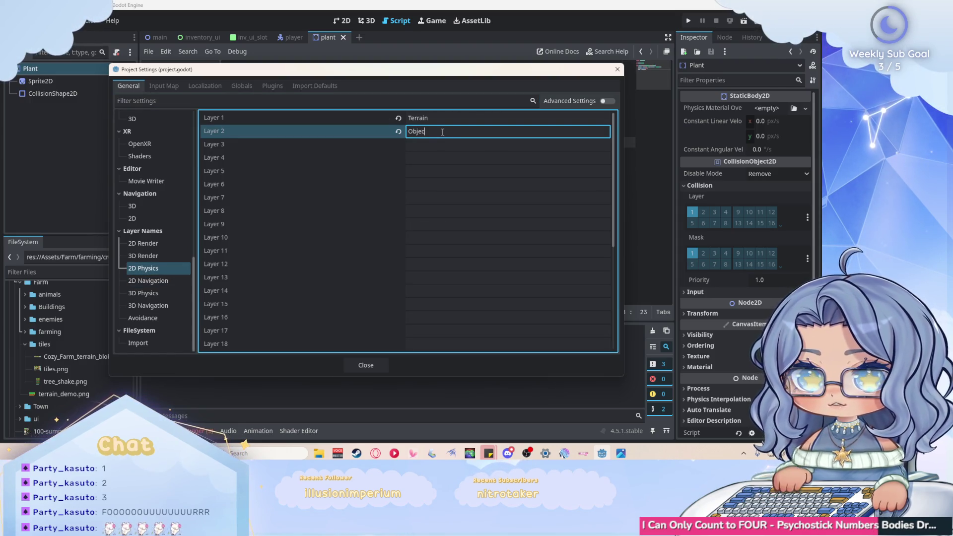
{"action": "key", "text": "Return"}
{"action": "left_click", "coordinate": [366, 365]}
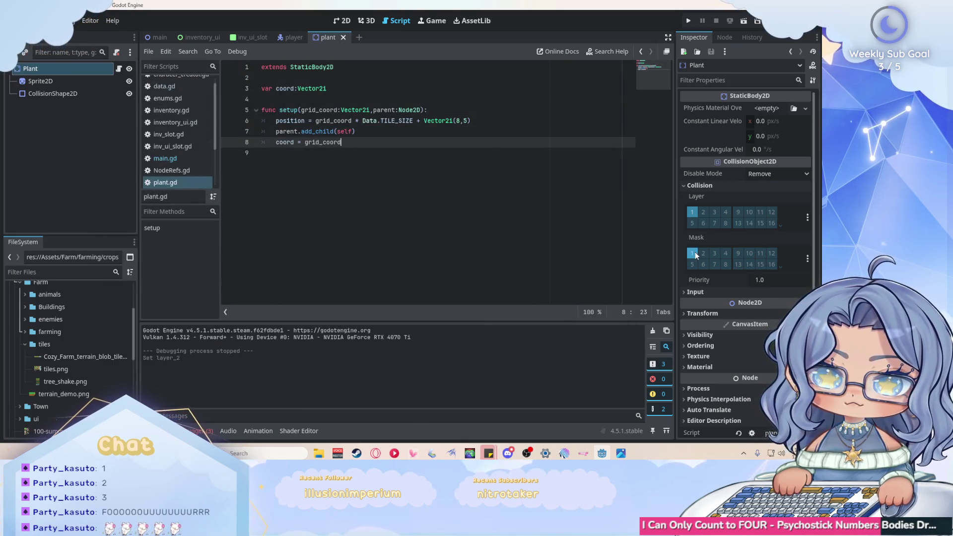
Step: Put the Plant body on collision layer 2 with an empty mask and save the scene
{"action": "left_click", "coordinate": [695, 252]}
{"action": "left_click", "coordinate": [698, 212]}
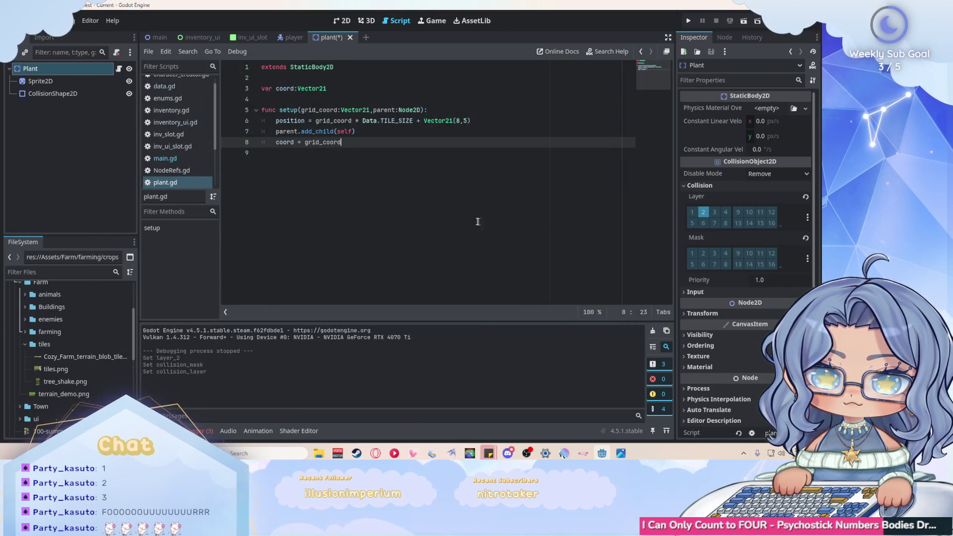
{"action": "key", "text": "ctrl+s"}
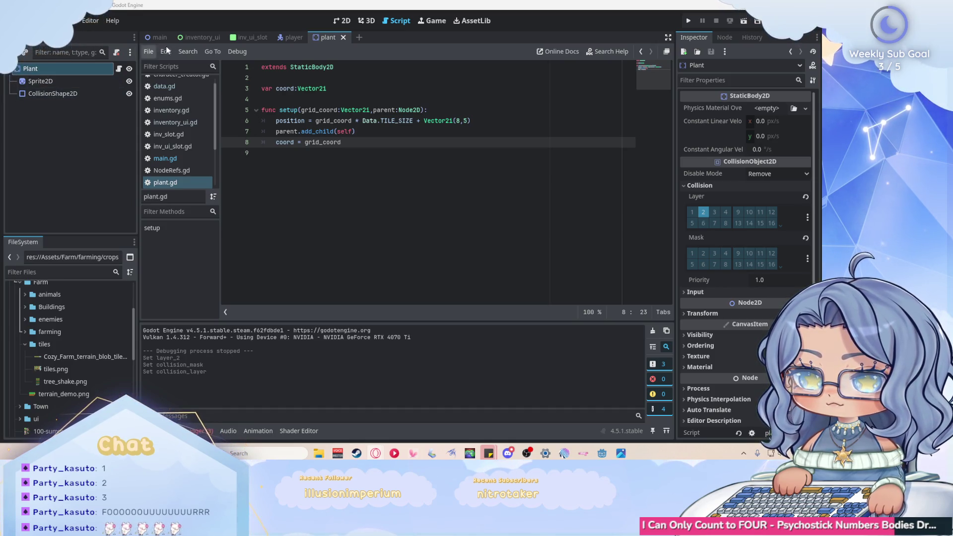
{"action": "left_click", "coordinate": [294, 38]}
Step: Try adding the Player to the Objects layer, undo it, then save and close the player scene
{"action": "left_click", "coordinate": [61, 68]}
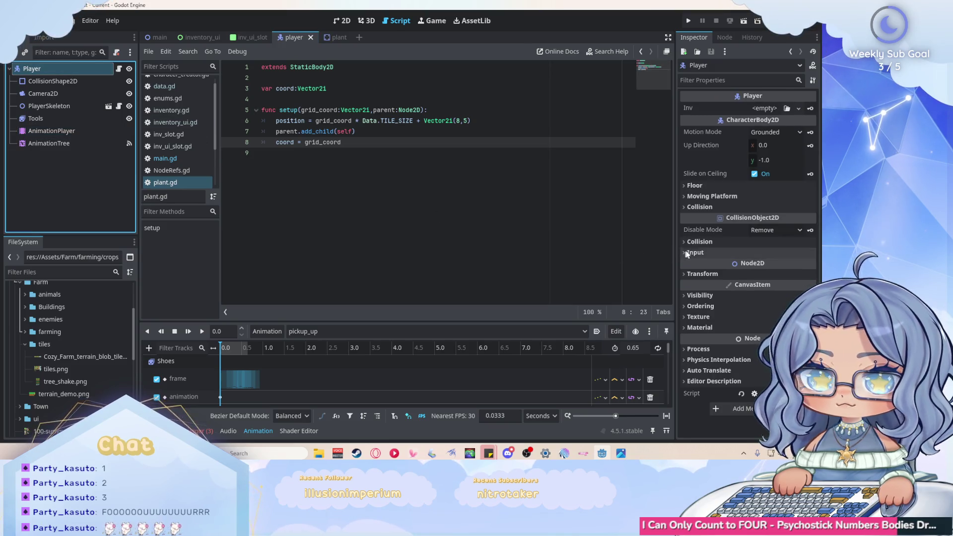
{"action": "left_click", "coordinate": [698, 242]}
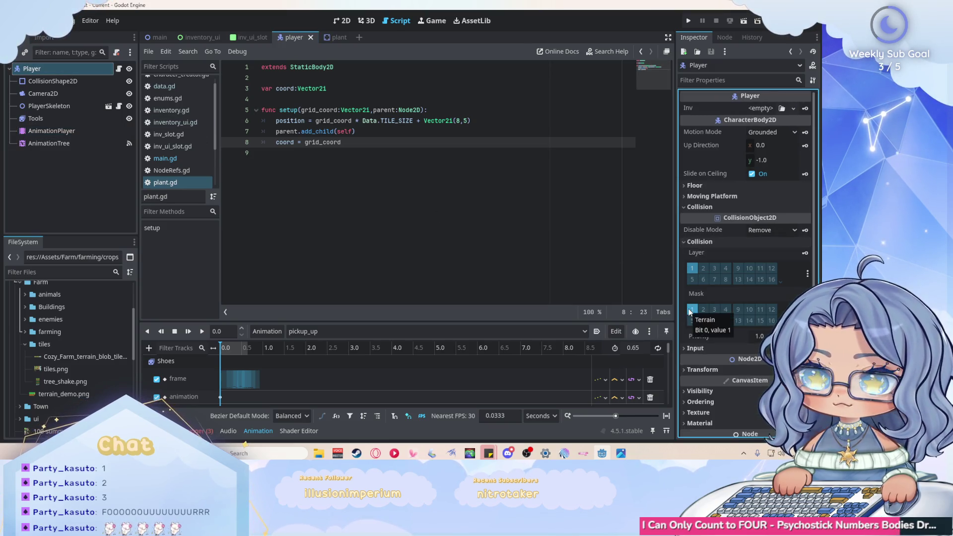
{"action": "left_click", "coordinate": [704, 269]}
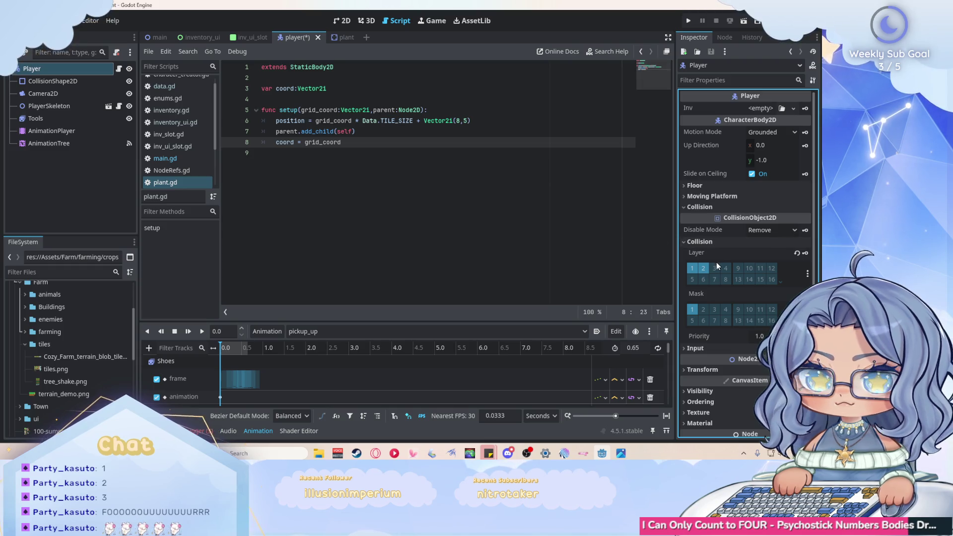
{"action": "key", "text": "ctrl+z"}
{"action": "key", "text": "ctrl+s"}
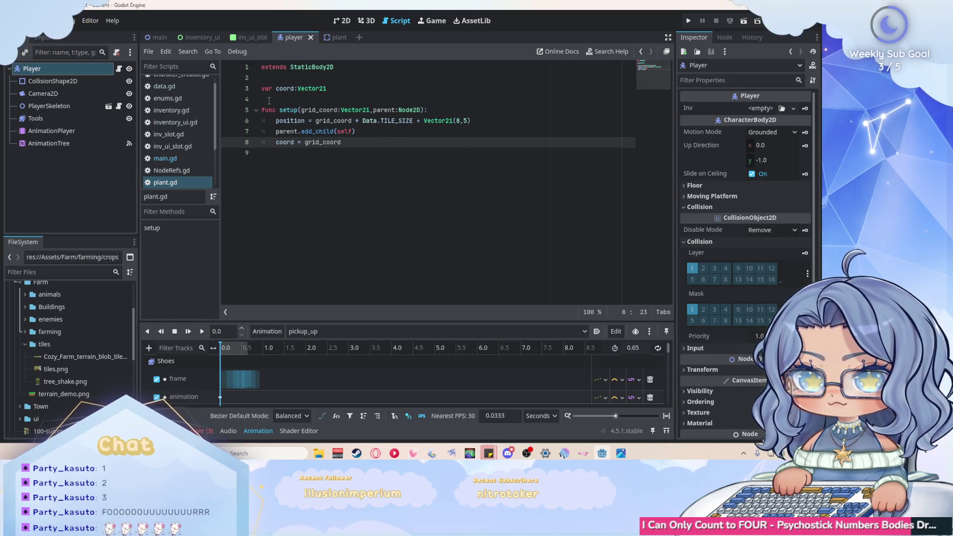
{"action": "left_click", "coordinate": [311, 38]}
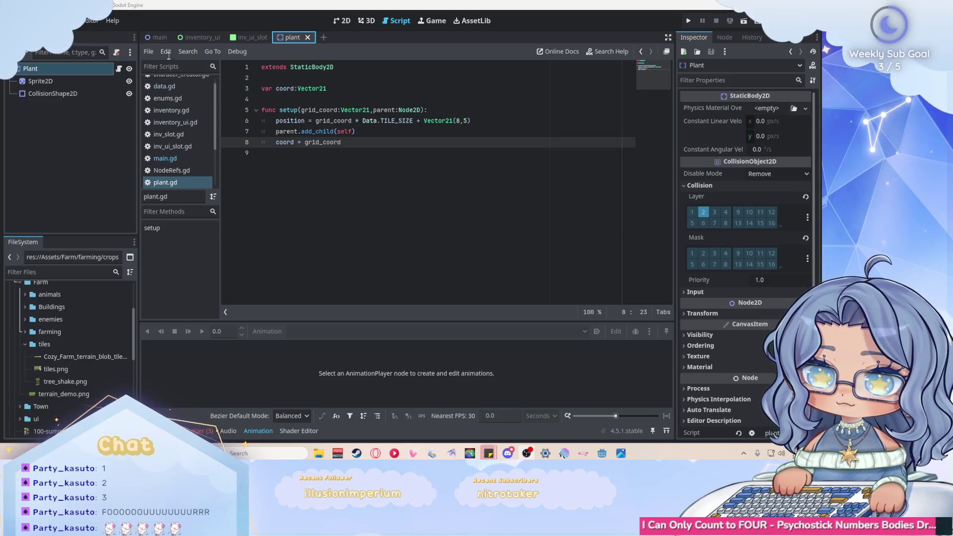
Step: Reopen the player scene, enable collision layer 2 on the Player, save, and return to Plant
{"action": "left_click", "coordinate": [154, 42]}
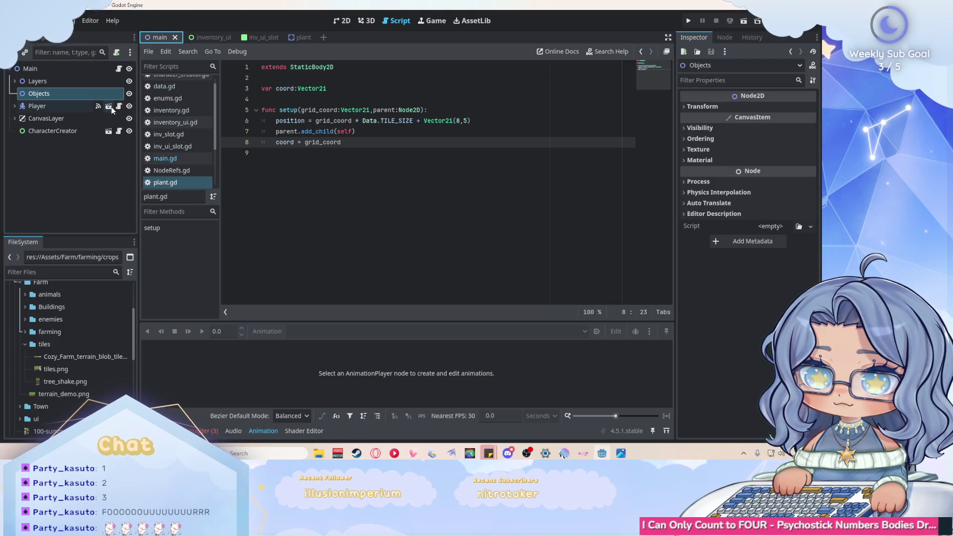
{"action": "left_click", "coordinate": [109, 107]}
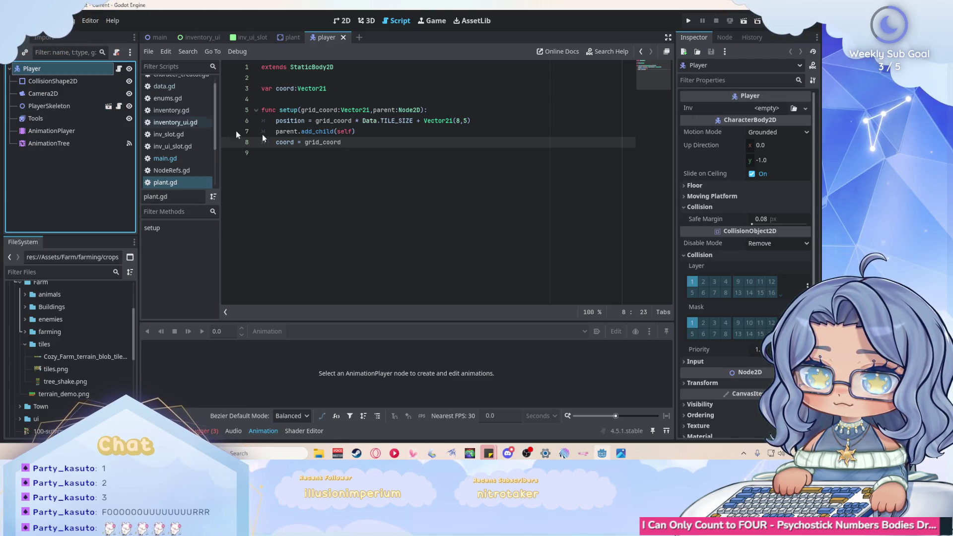
{"action": "left_click", "coordinate": [703, 282]}
{"action": "left_click", "coordinate": [387, 144]}
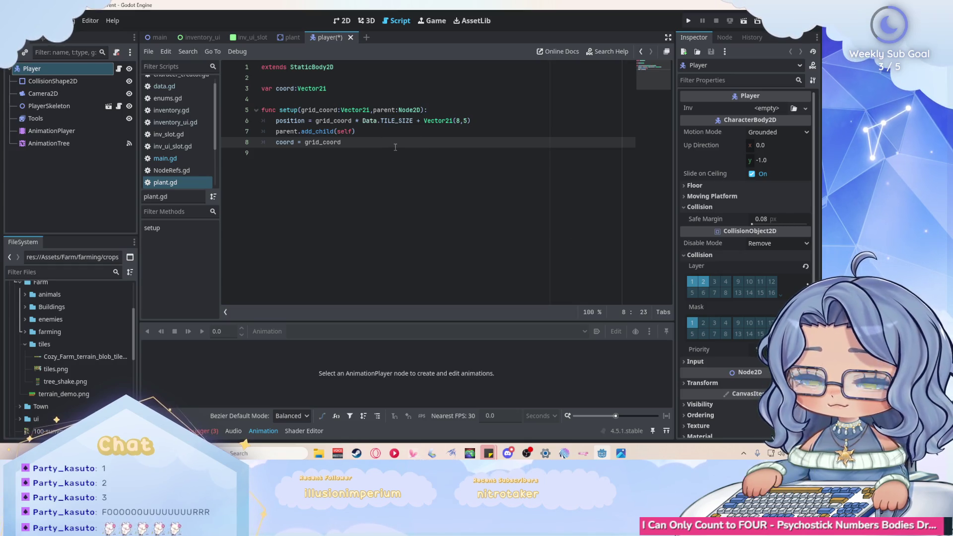
{"action": "key", "text": "ctrl+s"}
{"action": "key", "text": "ctrl+shift+Tab"}
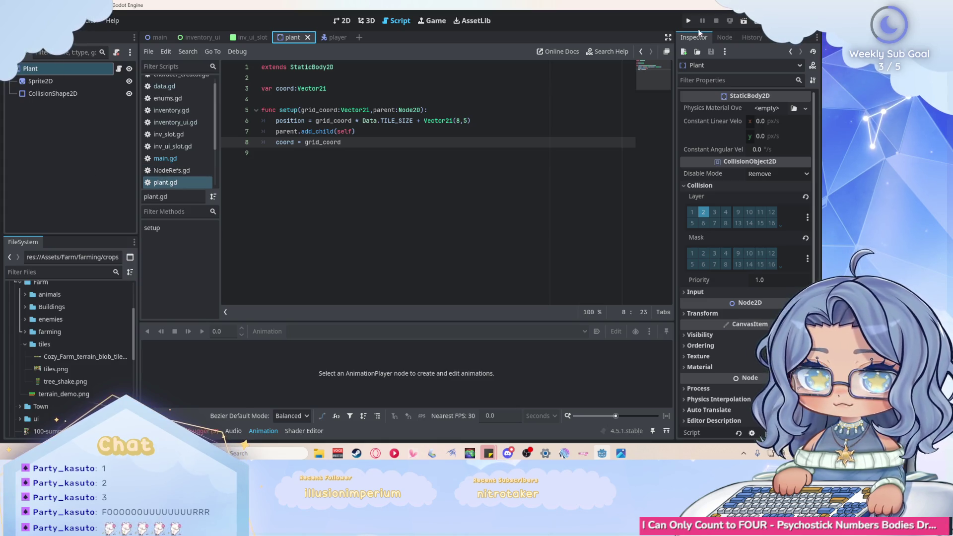
{"action": "key", "text": "F5"}
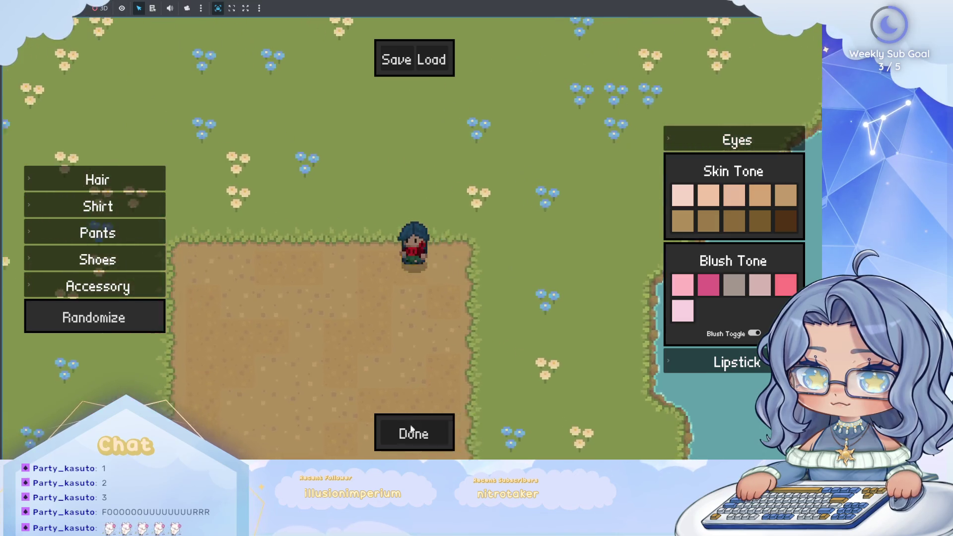
Step: Skip character creation, walk the character around the farm, then stop the game
{"action": "key", "text": "Escape"}
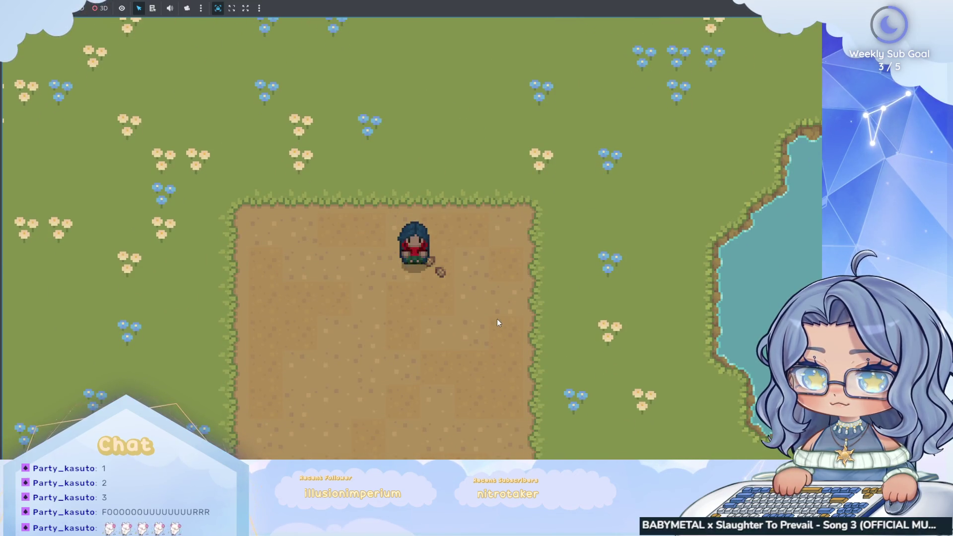
{"action": "key", "text": "d"}
{"action": "key", "text": "a"}
{"action": "key", "text": "a+s"}
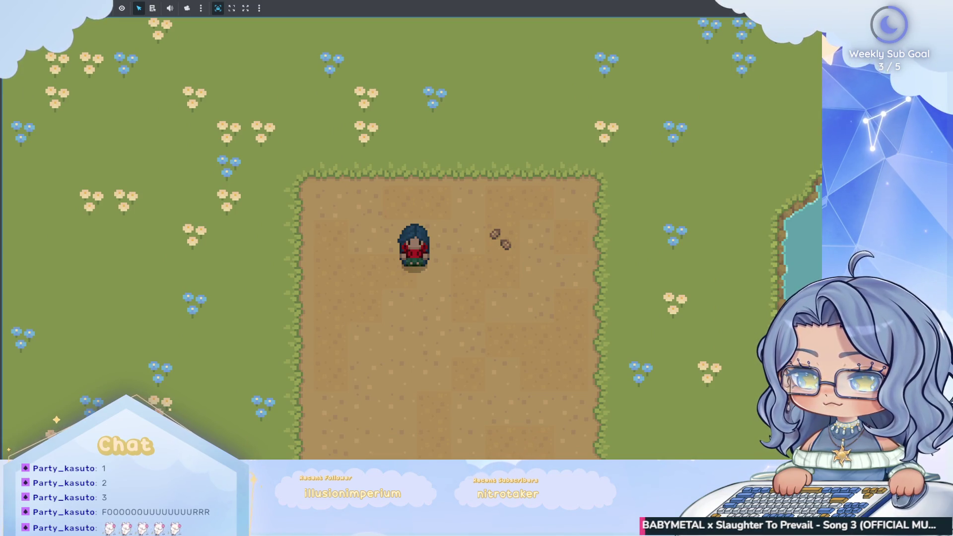
{"action": "key", "text": "F8"}
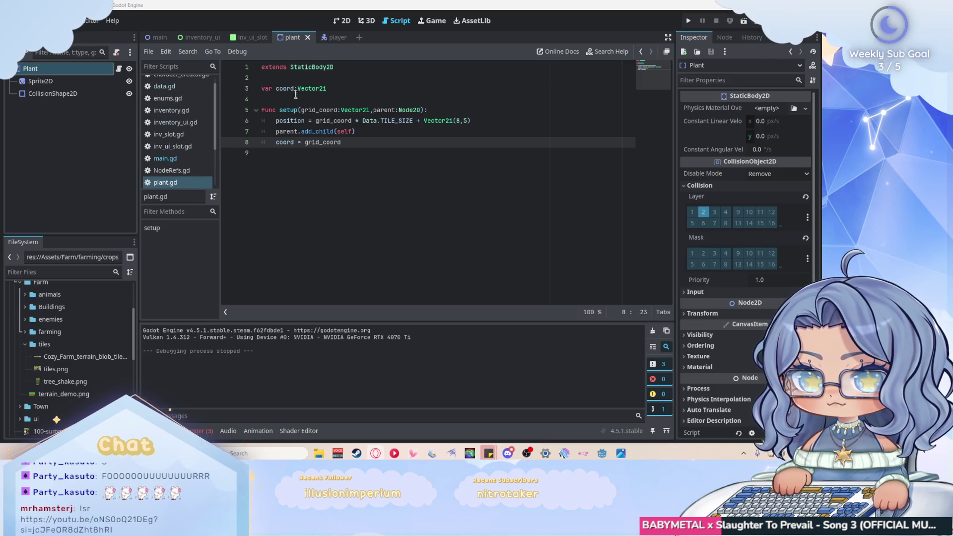
Step: Open main.gd and scroll through _on_player_tool_use to the SEED case
{"action": "left_click", "coordinate": [165, 158]}
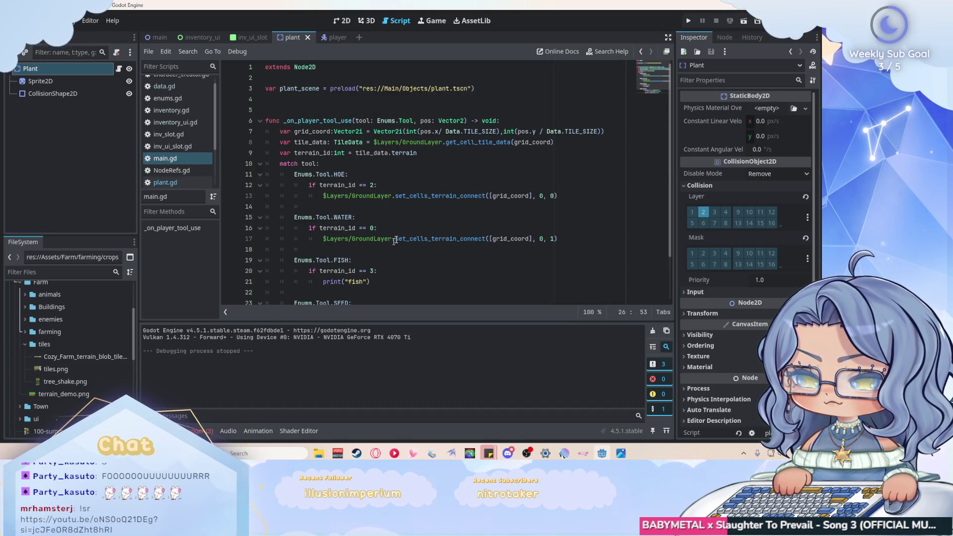
{"action": "scroll", "coordinate": [497, 275], "scroll_direction": "down", "scroll_amount": 2}
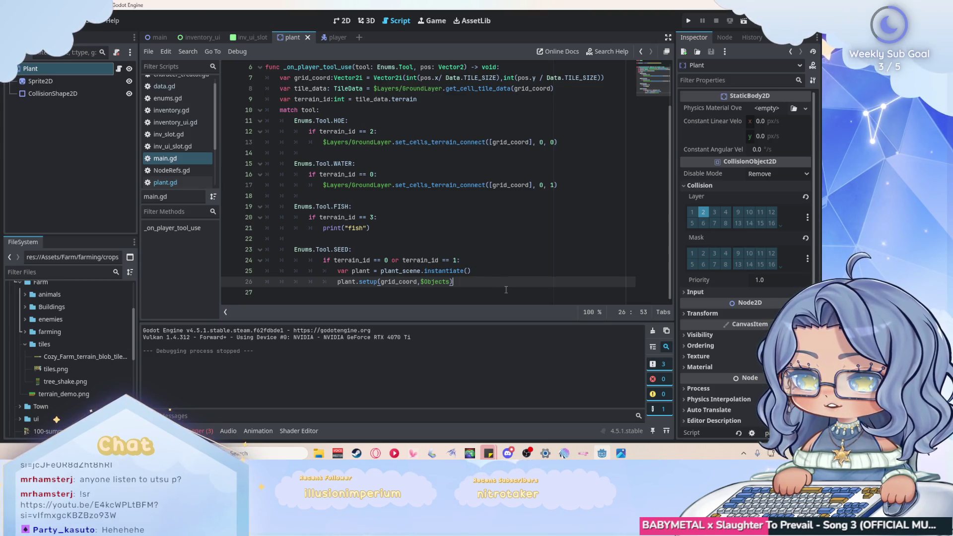
{"action": "scroll", "coordinate": [413, 118], "scroll_direction": "up", "scroll_amount": 2}
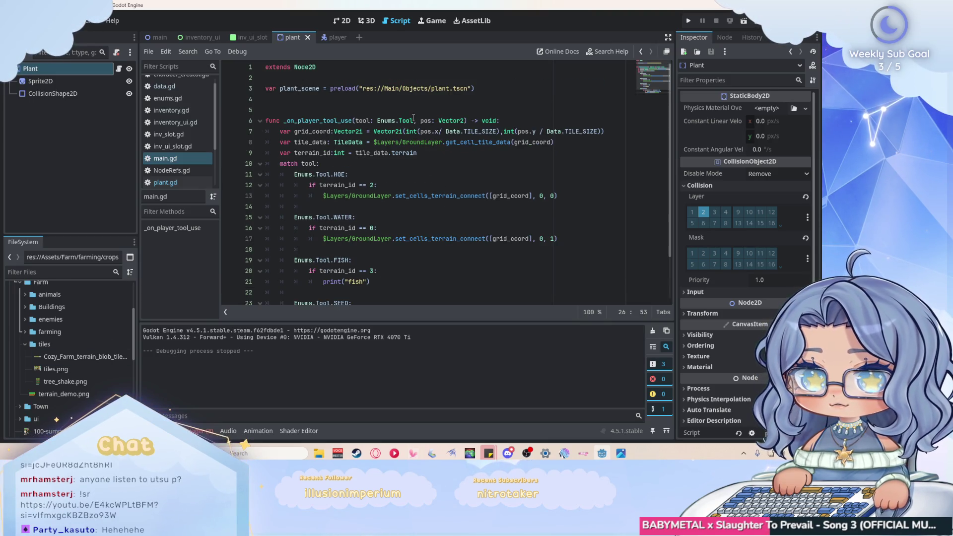
Step: Declare 'var used_cells: Array[Vector2i]' below the preload line in main.gd
{"action": "left_click", "coordinate": [530, 86]}
{"action": "key", "text": "Return"}
{"action": "type", "text": "var used"}
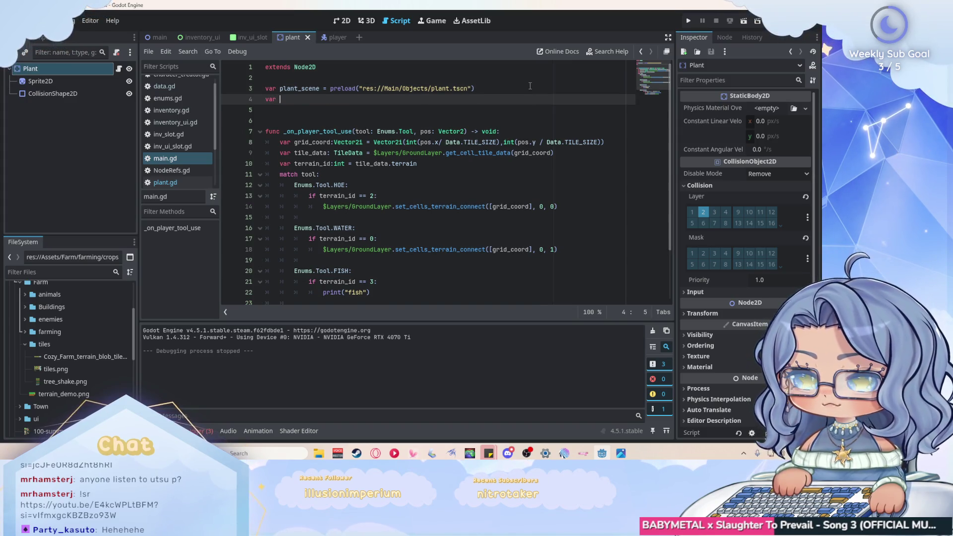
{"action": "type", "text": "_cells"}
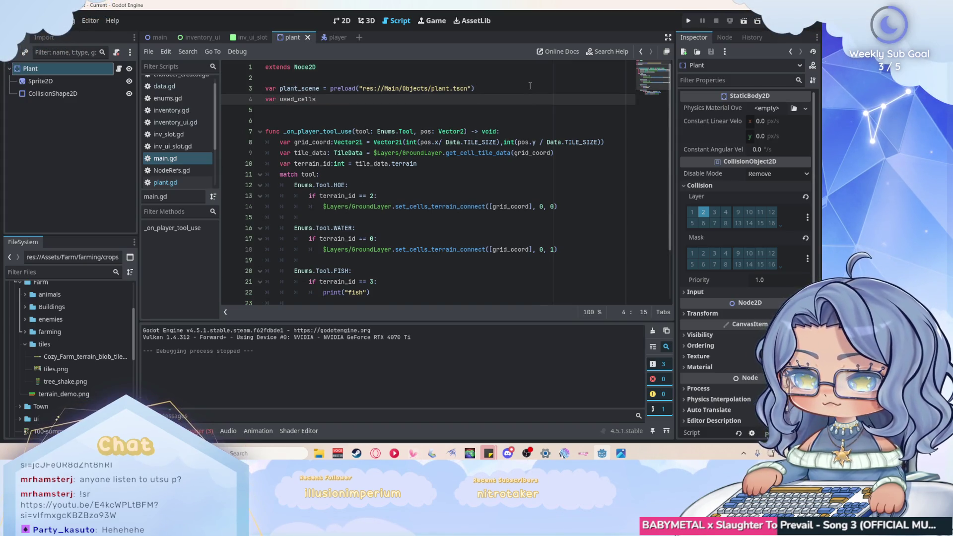
{"action": "type", "text": ": Array"}
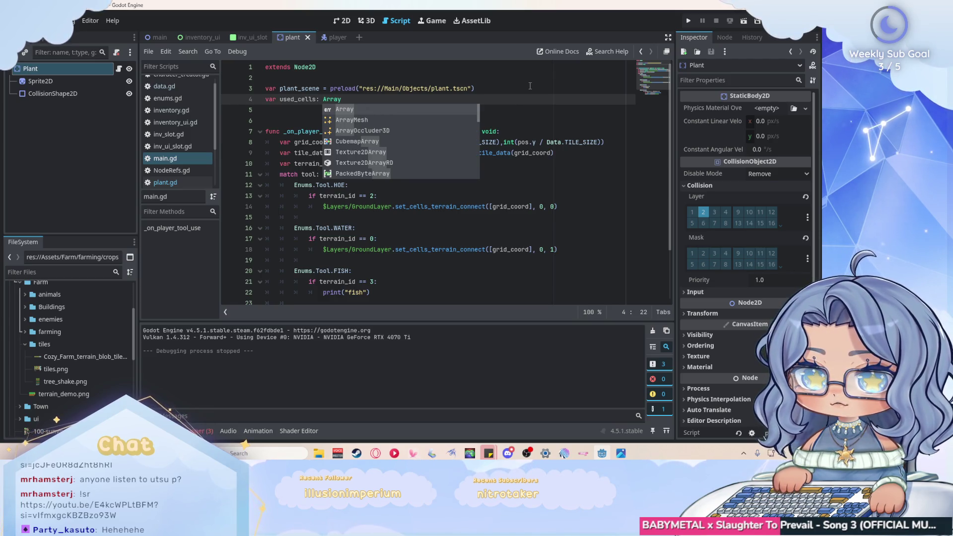
{"action": "type", "text": "[Vector"}
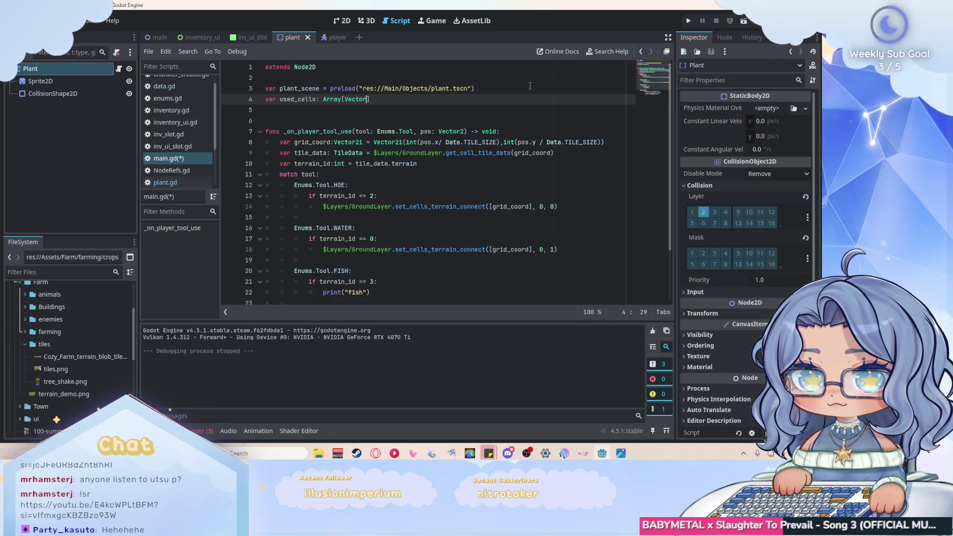
{"action": "type", "text": "2i"}
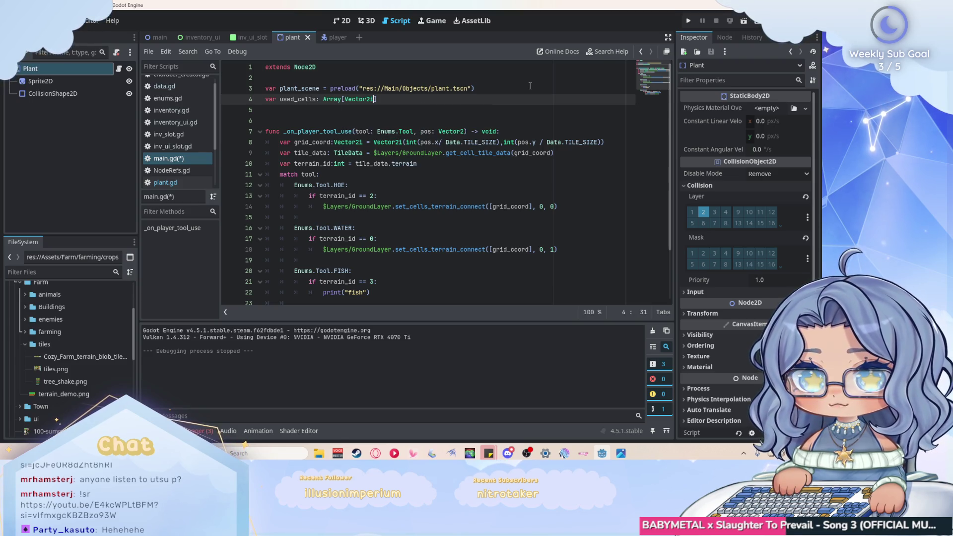
{"action": "scroll", "coordinate": [406, 197], "scroll_direction": "down", "scroll_amount": 2}
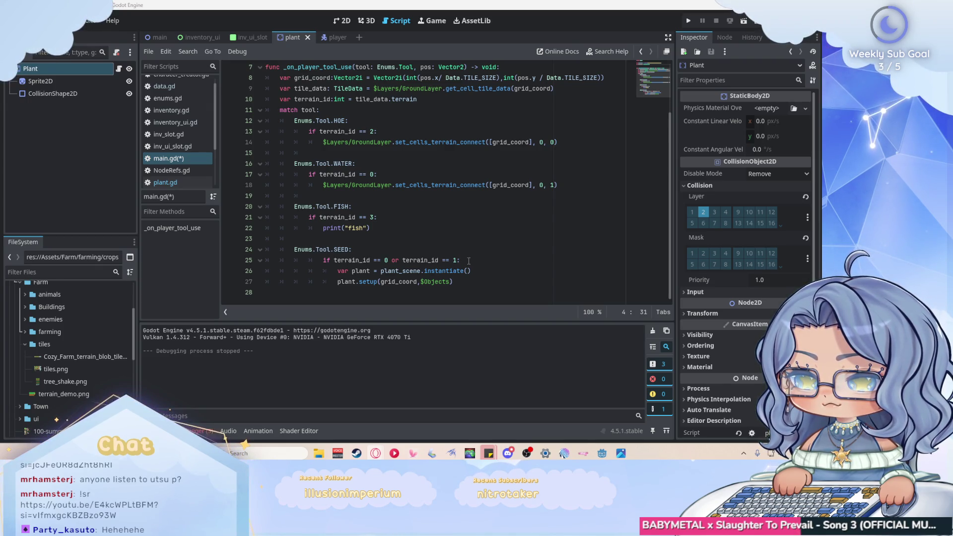
Step: Add 'if grid_coord not in used_cells:' under the SEED case and save
{"action": "left_click", "coordinate": [508, 258]}
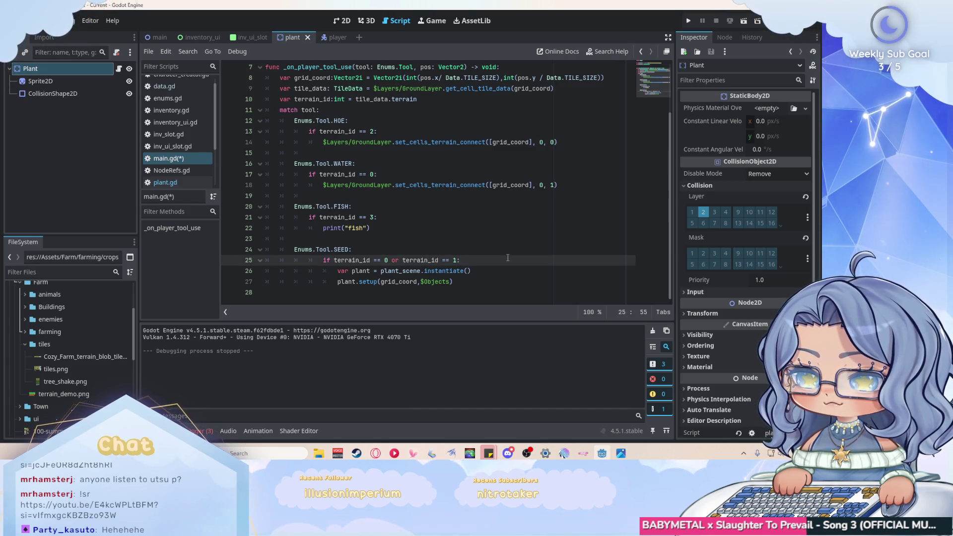
{"action": "left_click", "coordinate": [494, 254]}
{"action": "key", "text": "Return"}
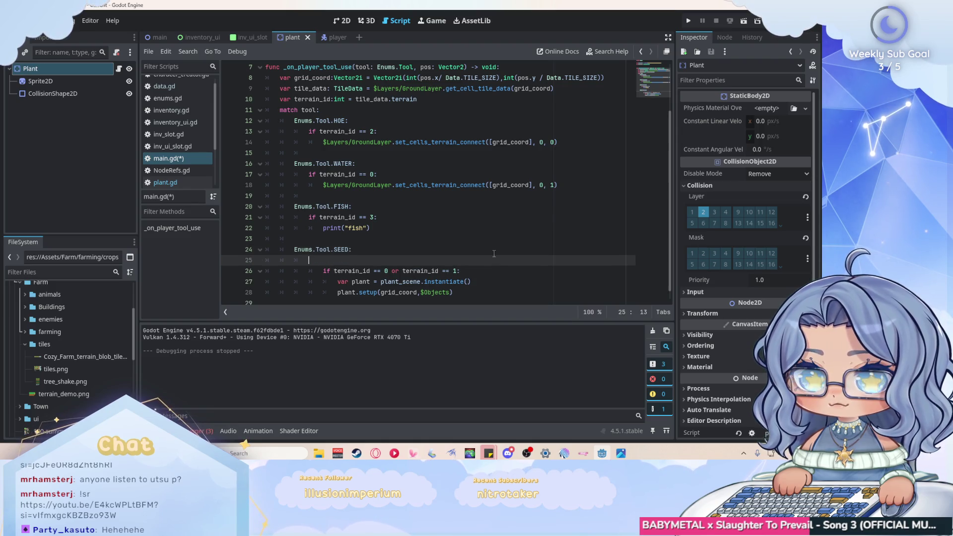
{"action": "type", "text": "if gi"}
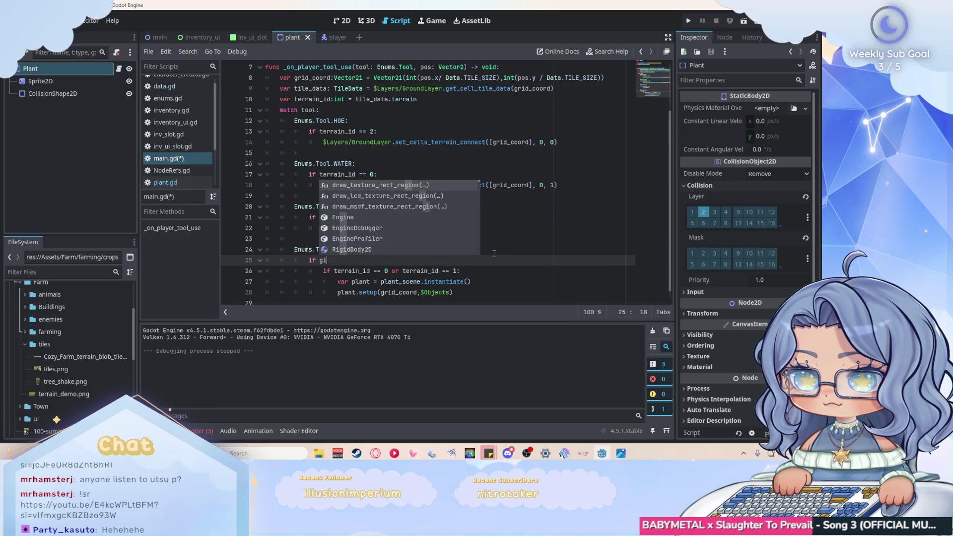
{"action": "key", "text": "BackSpace"}
{"action": "type", "text": "rid"}
{"action": "key", "text": "Return"}
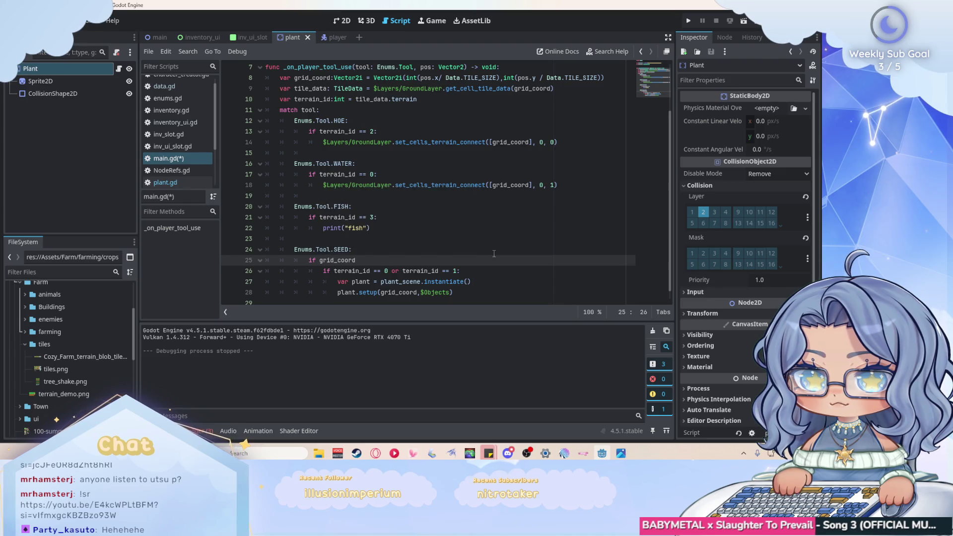
{"action": "type", "text": " not "}
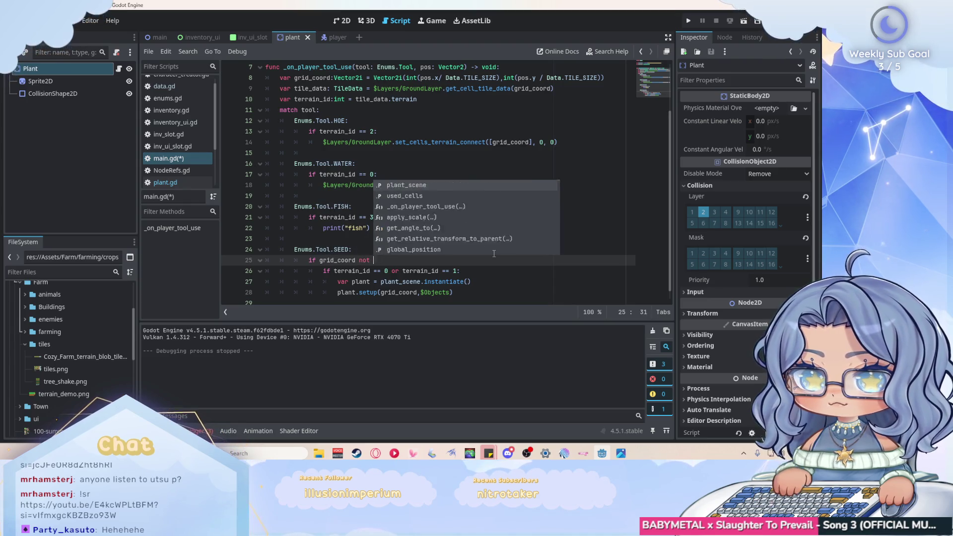
{"action": "type", "text": "in used"}
{"action": "key", "text": "Return"}
{"action": "type", "text": ":"}
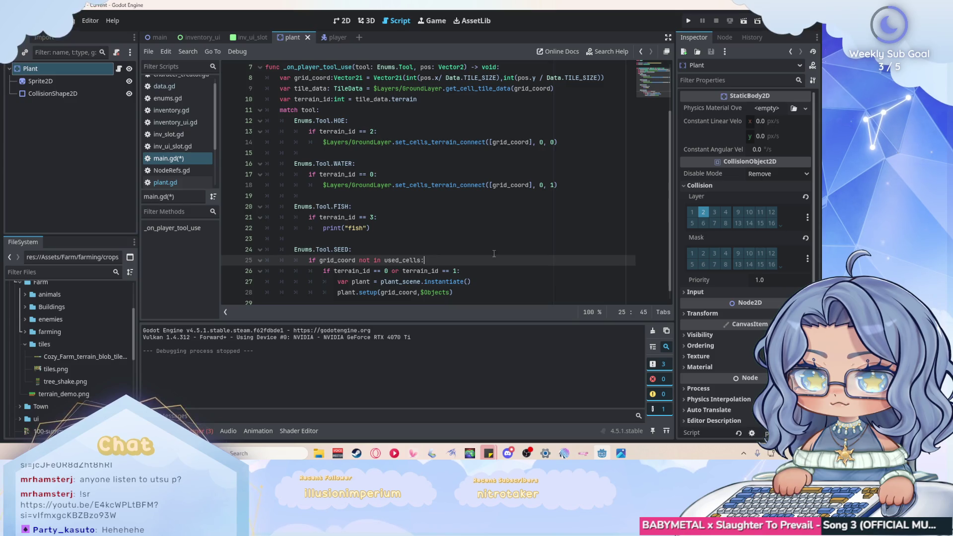
{"action": "key", "text": "ctrl+s"}
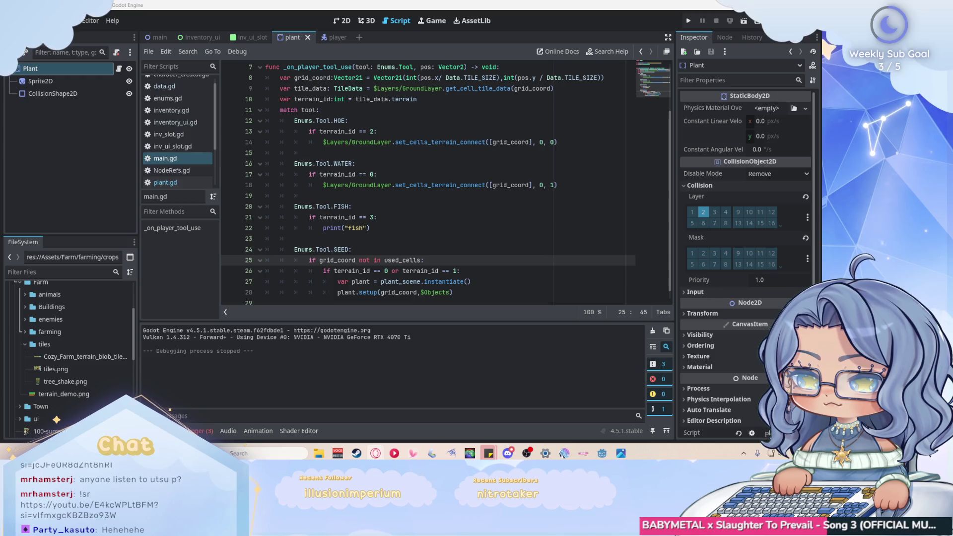
Step: Add 'used_cells.append(grid_coord)' after plant.setup() and run the game
{"action": "scroll", "coordinate": [434, 237], "scroll_direction": "down", "scroll_amount": 1}
{"action": "left_click", "coordinate": [503, 282]}
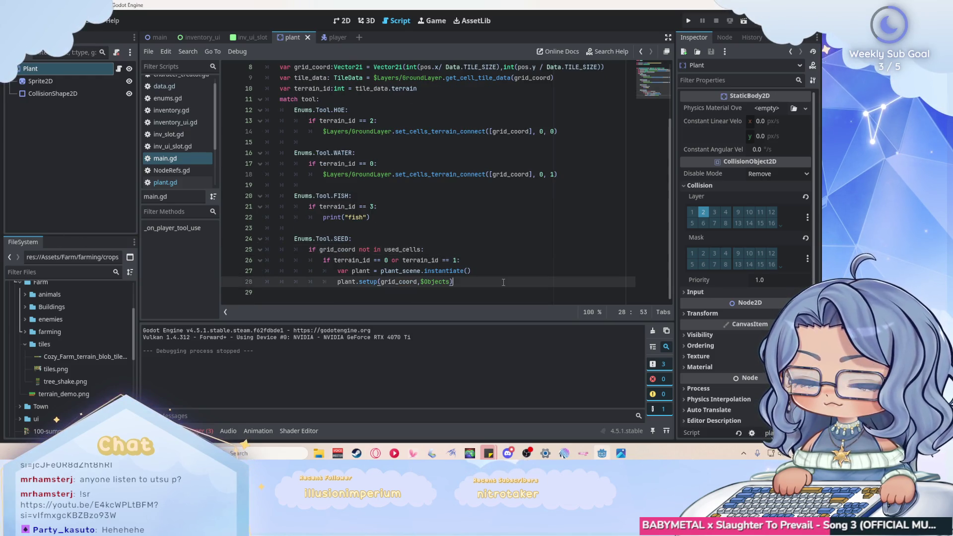
{"action": "key", "text": "Return"}
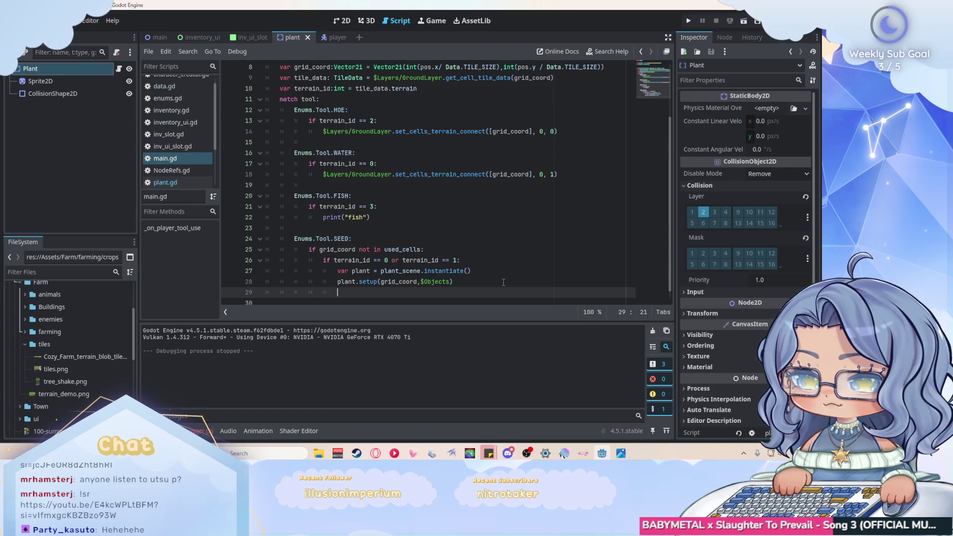
{"action": "type", "text": "used_cells.append"}
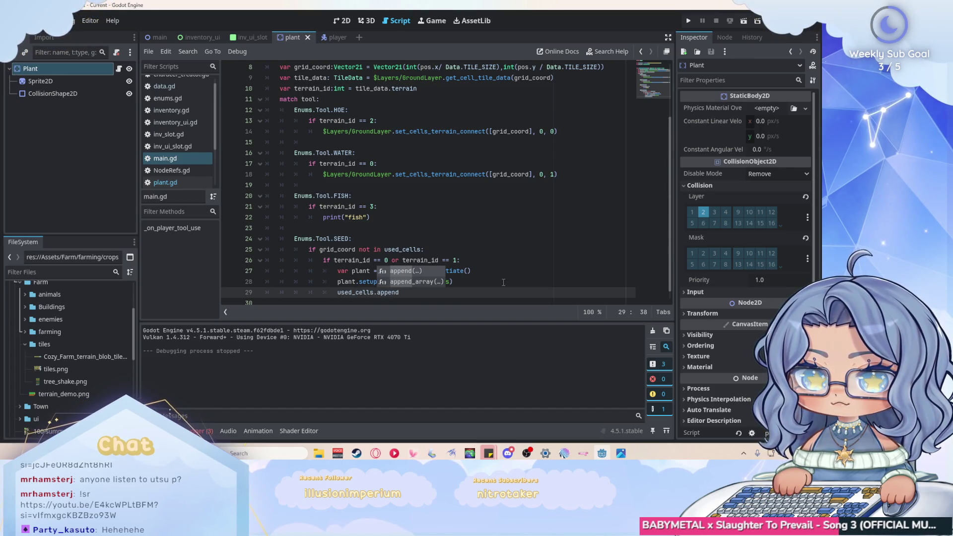
{"action": "type", "text": "(grid_coord"}
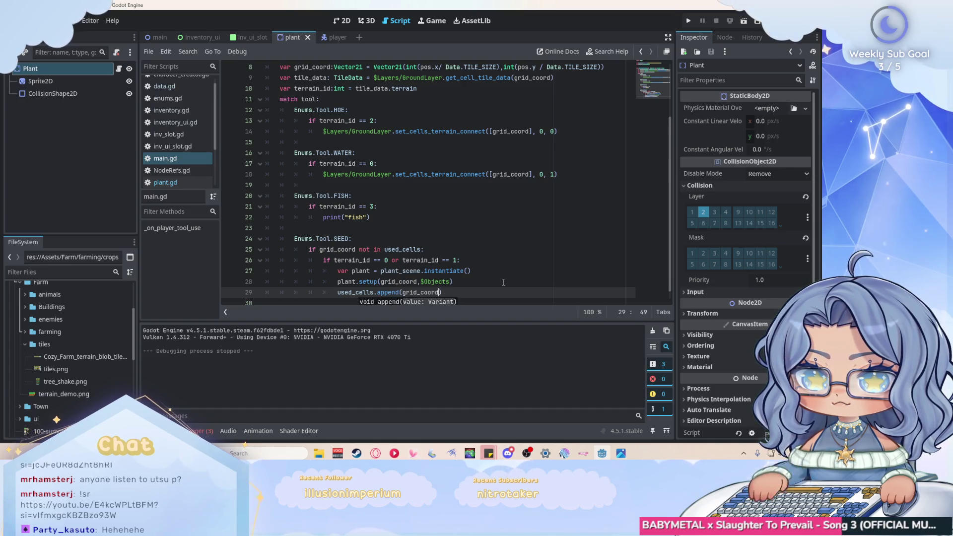
{"action": "type", "text": ")"}
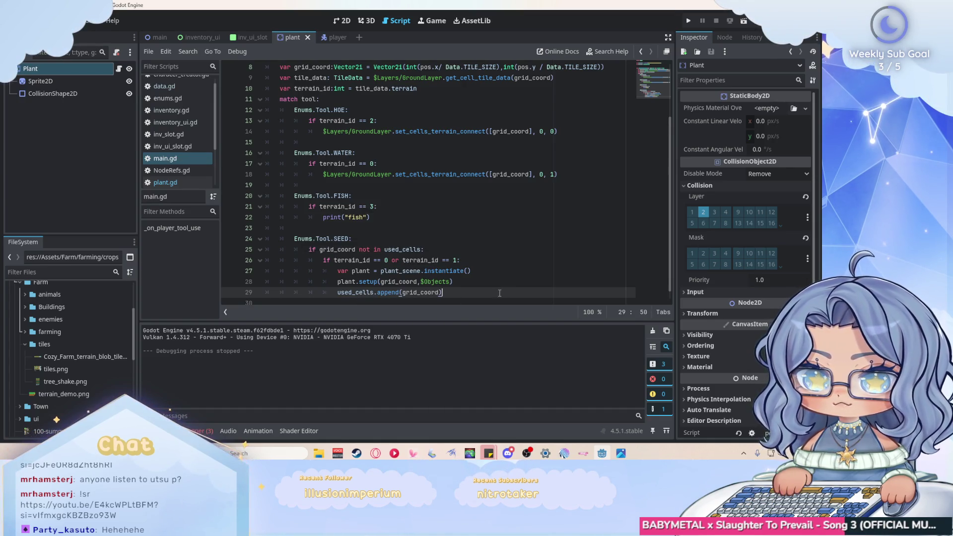
{"action": "left_click", "coordinate": [689, 21]}
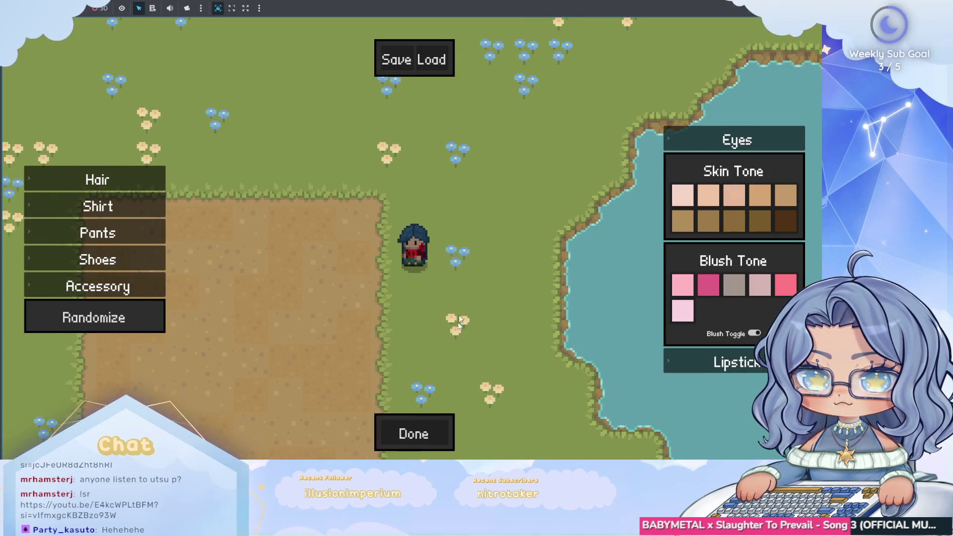
{"action": "left_click", "coordinate": [430, 422]}
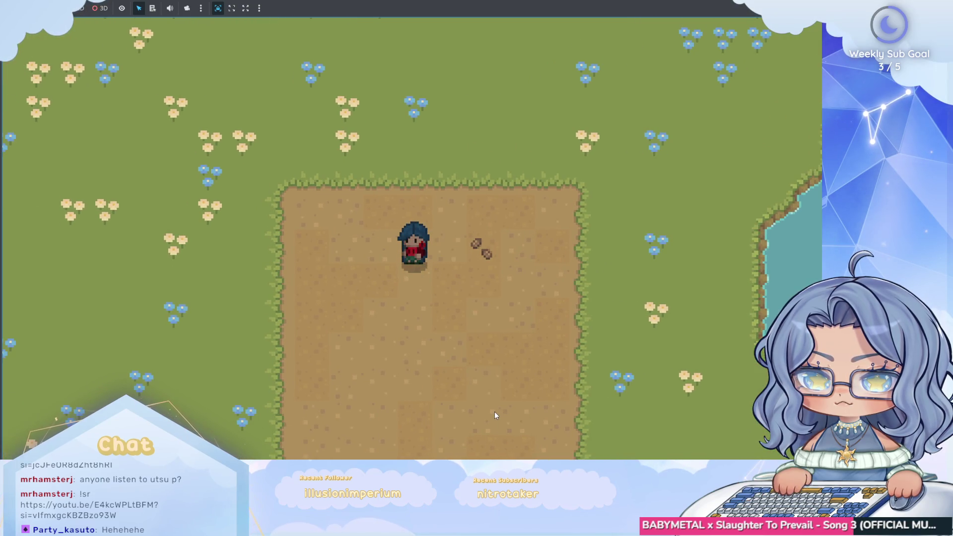
{"action": "key", "text": "w"}
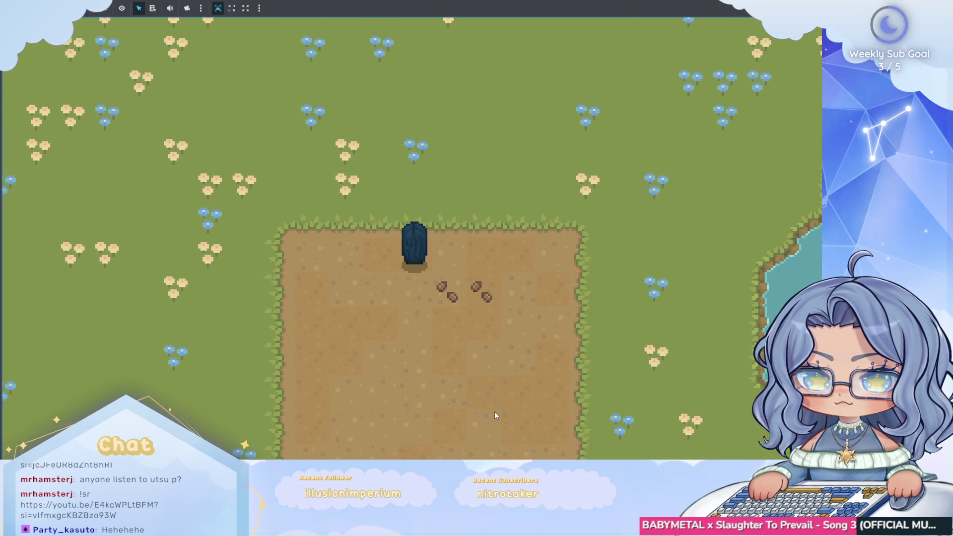
{"action": "key", "text": "d"}
{"action": "key", "text": "d"}
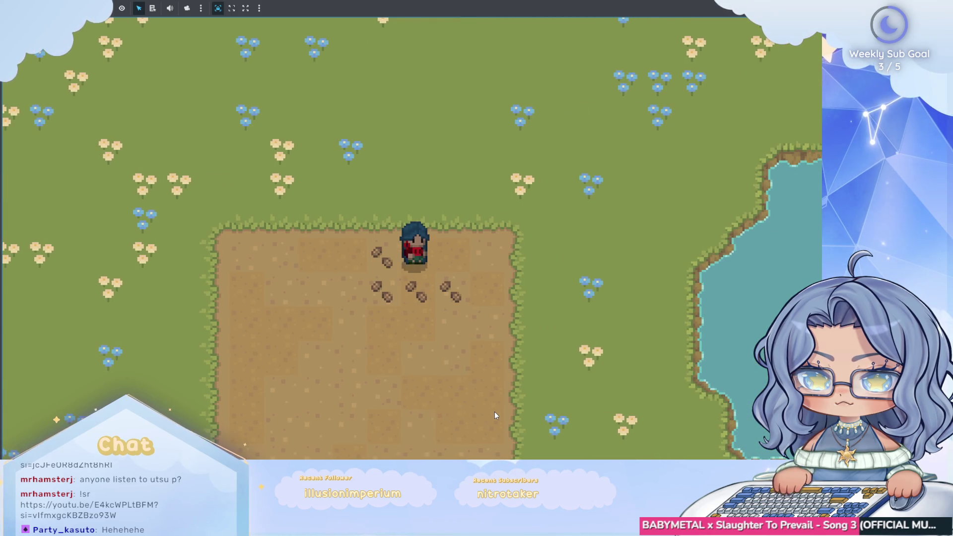
{"action": "key", "text": "w"}
{"action": "key", "text": "s"}
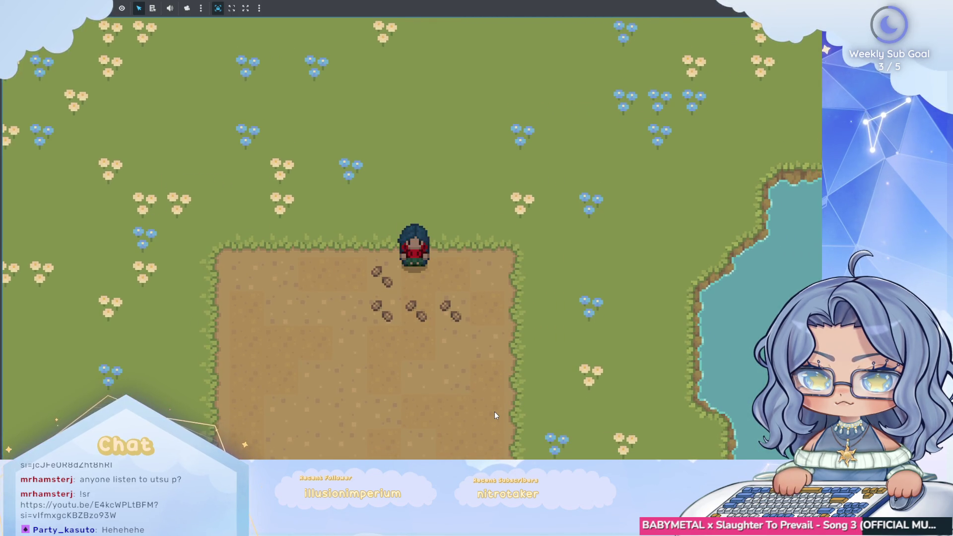
{"action": "key", "text": "w"}
{"action": "key", "text": "d"}
{"action": "key", "text": "s"}
{"action": "key", "text": "a"}
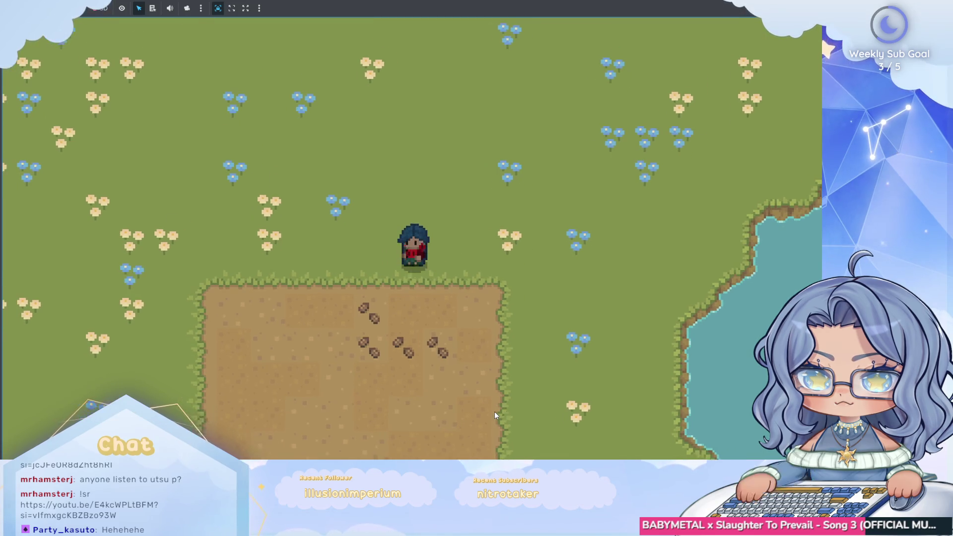
{"action": "key", "text": "s"}
{"action": "left_click", "coordinate": [432, 292]}
{"action": "key", "text": "a"}
{"action": "key", "text": "d"}
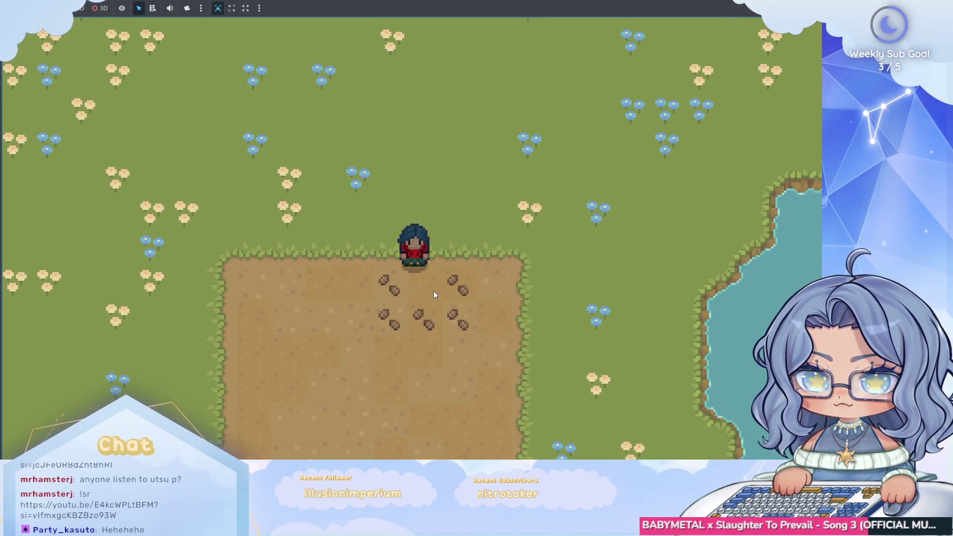
{"action": "key", "text": "s"}
{"action": "key", "text": "s"}
{"action": "key", "text": "a"}
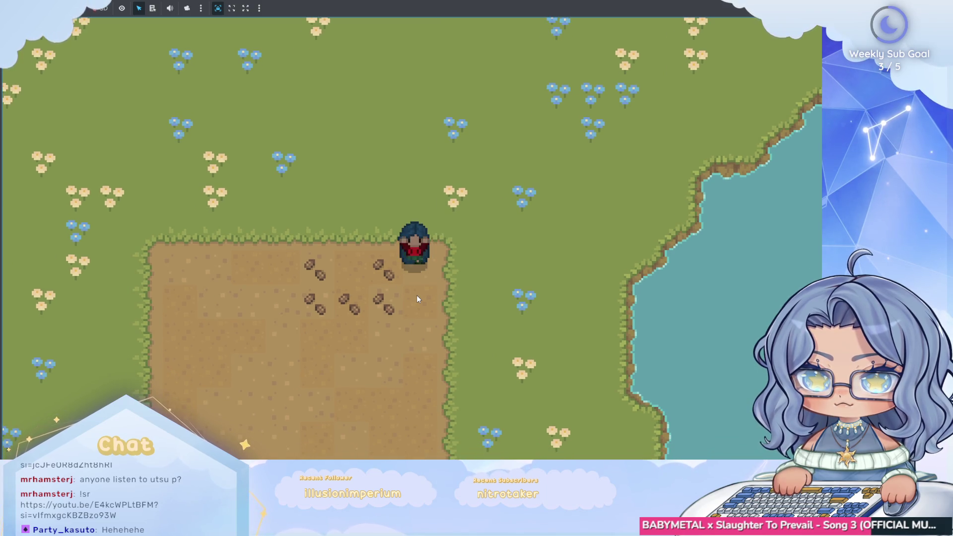
{"action": "left_click", "coordinate": [416, 297]}
{"action": "key", "text": "a"}
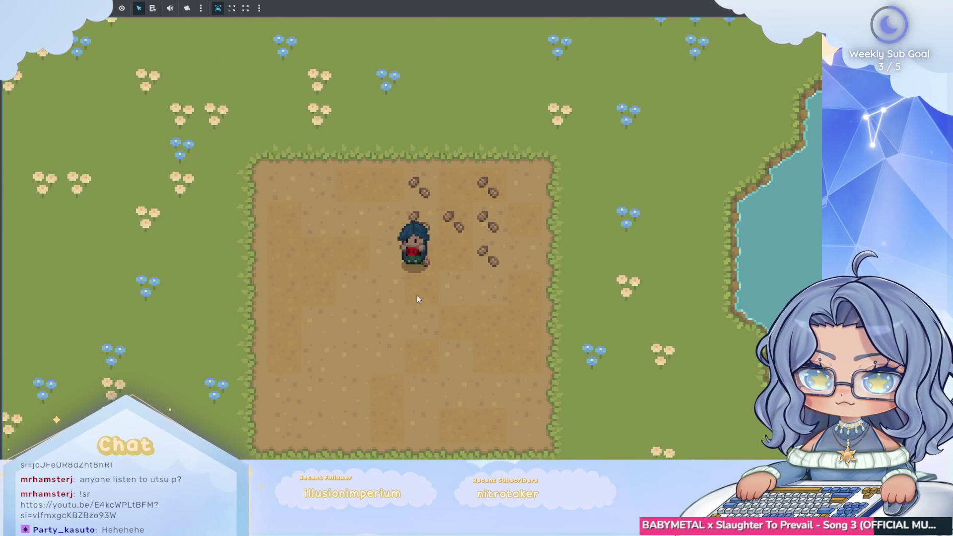
{"action": "key", "text": "w"}
{"action": "left_click", "coordinate": [431, 283]}
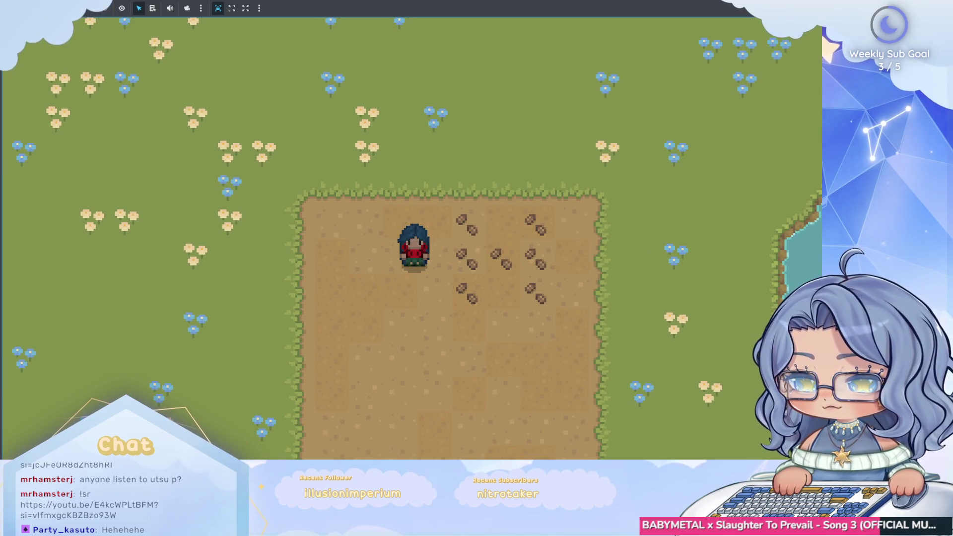
{"action": "key", "text": "F8"}
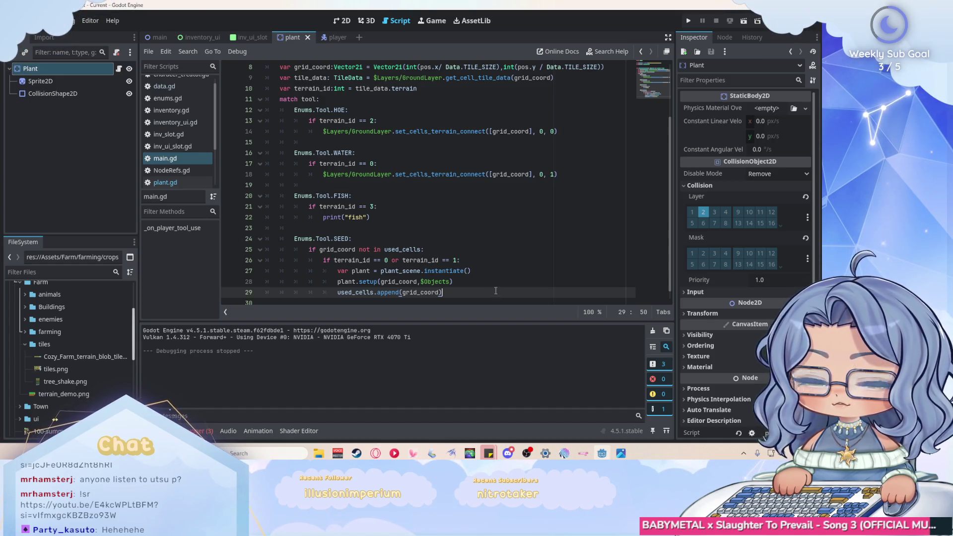
{"action": "scroll", "coordinate": [495, 287], "scroll_direction": "down", "scroll_amount": 1}
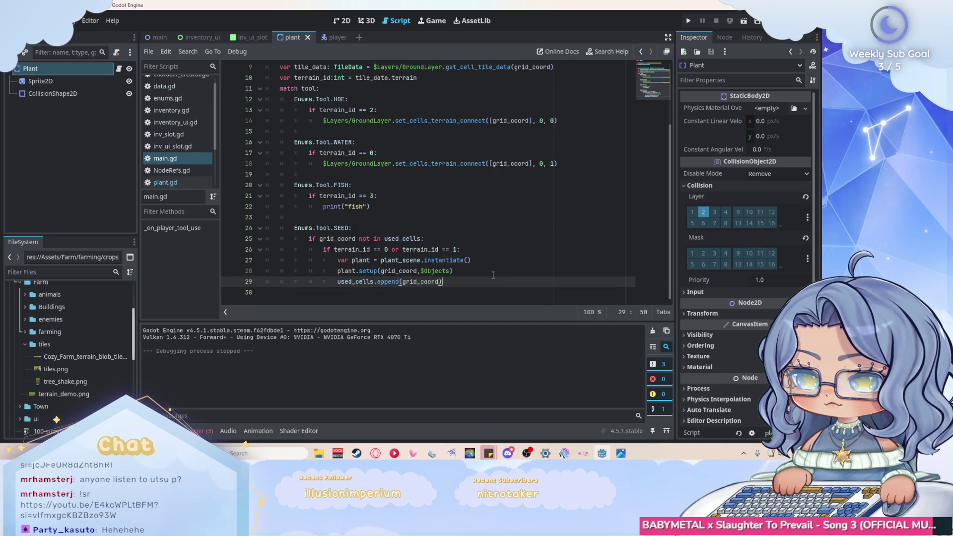
{"action": "left_click", "coordinate": [411, 208]}
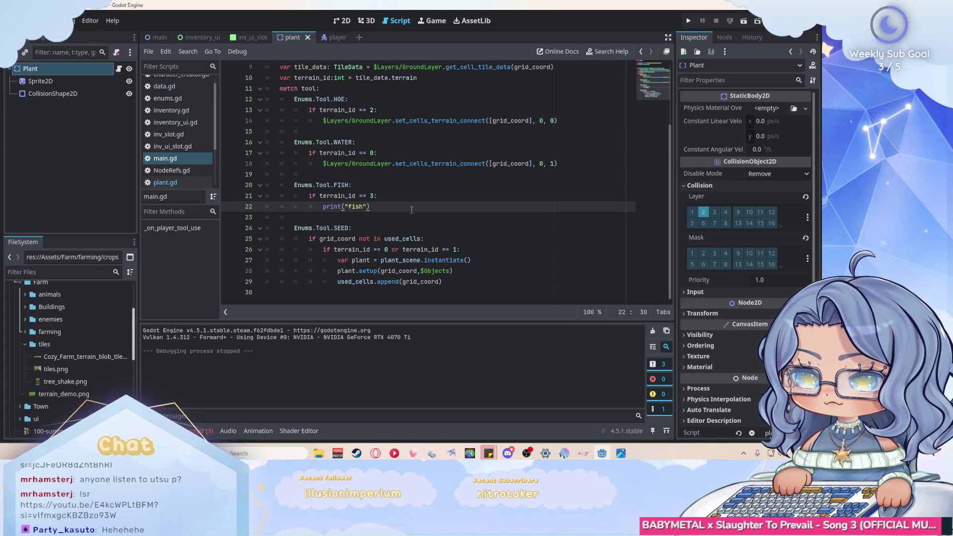
{"action": "scroll", "coordinate": [184, 166], "scroll_direction": "down", "scroll_amount": 3}
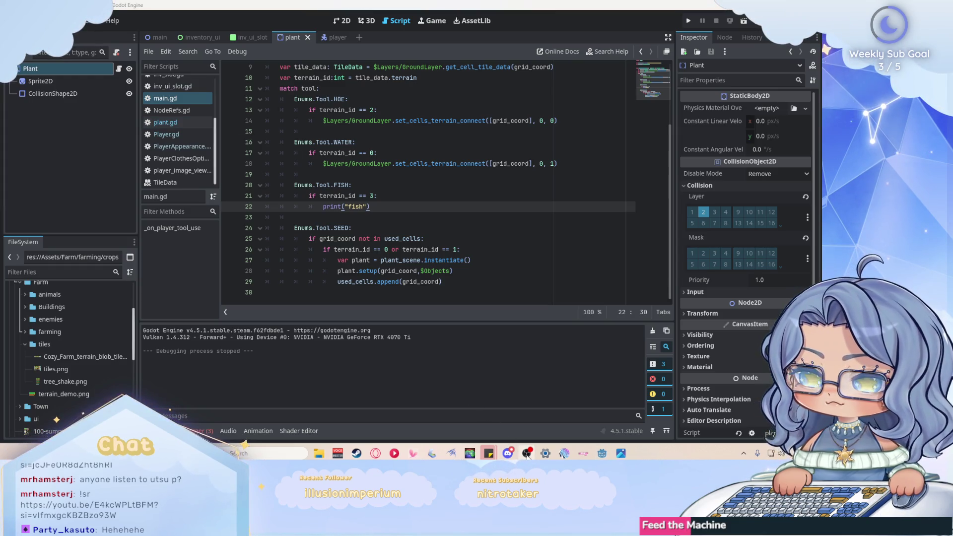
{"action": "left_click", "coordinate": [484, 281]}
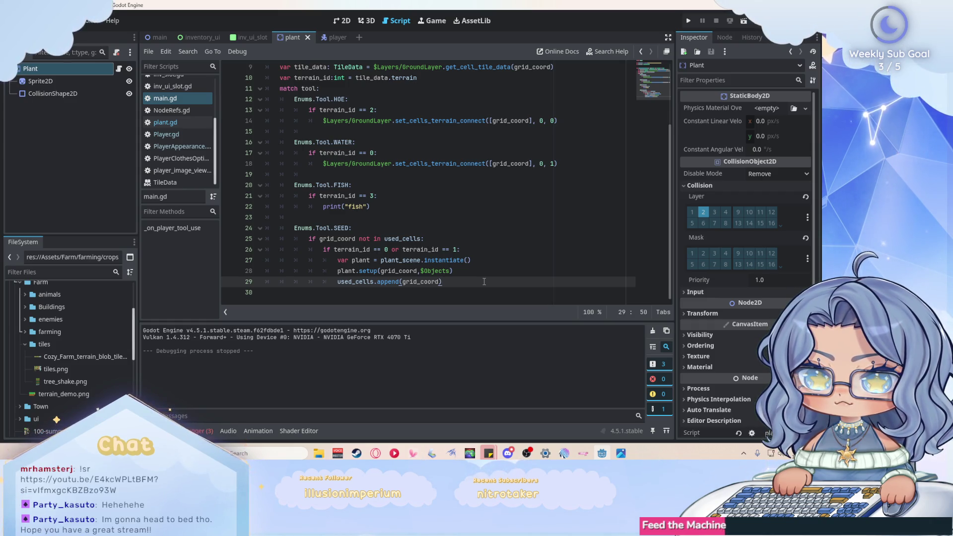
{"action": "scroll", "coordinate": [548, 245], "scroll_direction": "up", "scroll_amount": 1}
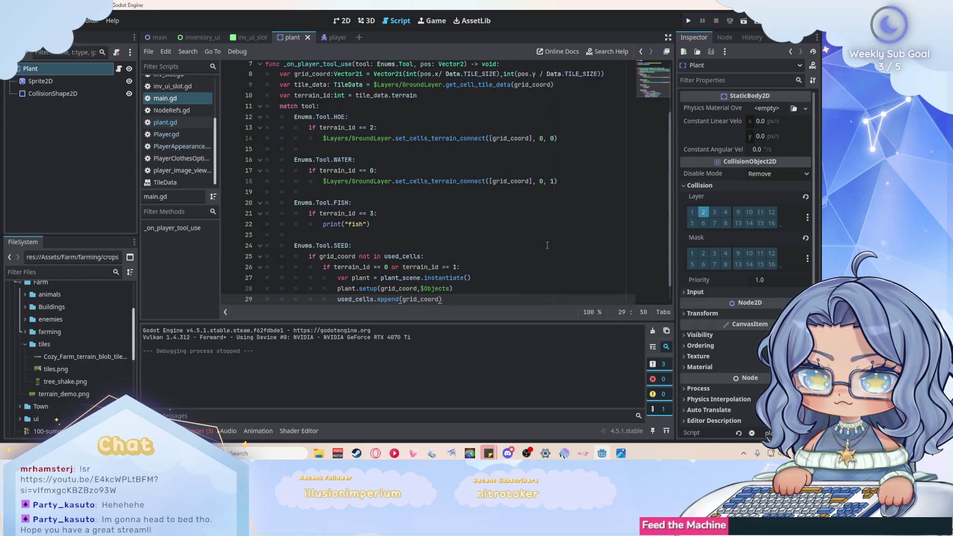
{"action": "scroll", "coordinate": [547, 245], "scroll_direction": "down", "scroll_amount": 1}
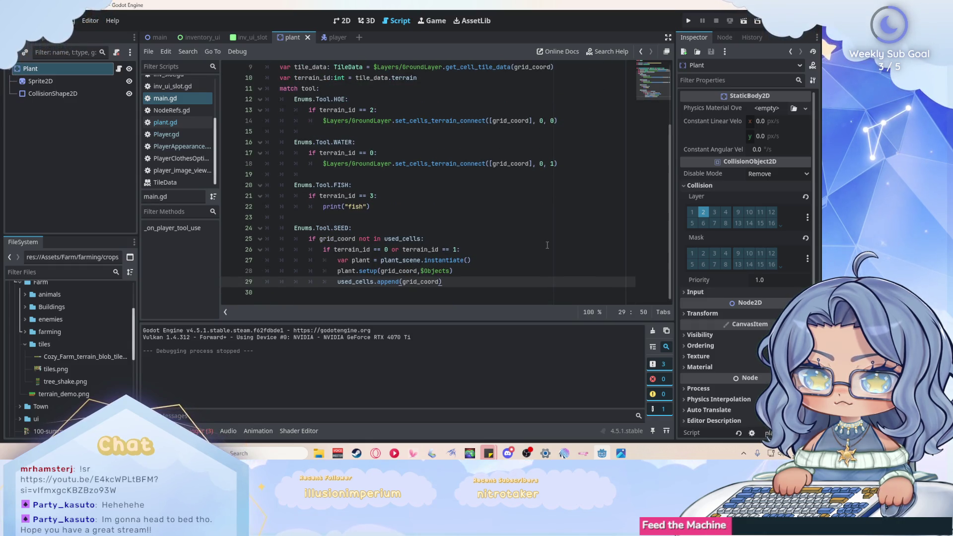
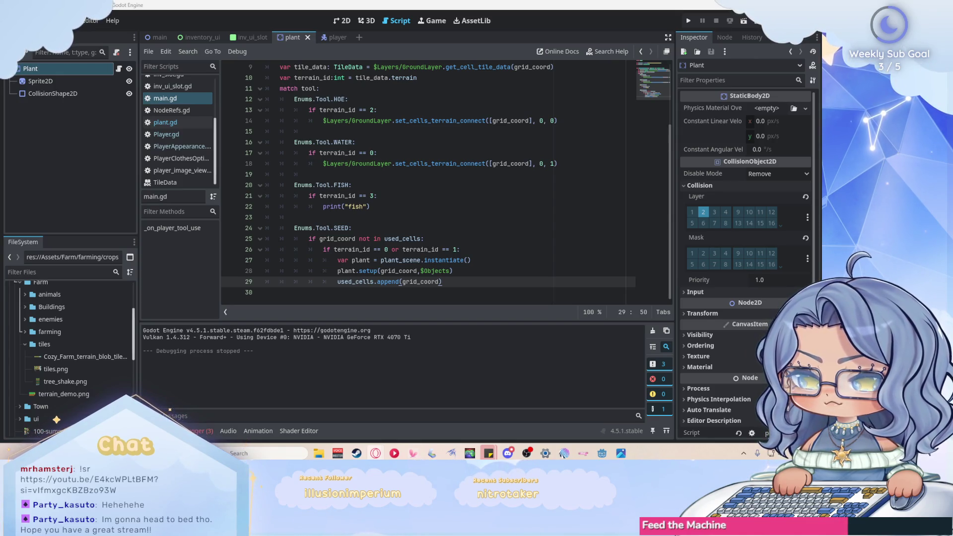
Step: Leave plant.gd at its last line and review animate() and tool_use_emit() in Player.gd
{"action": "key", "text": "Down"}
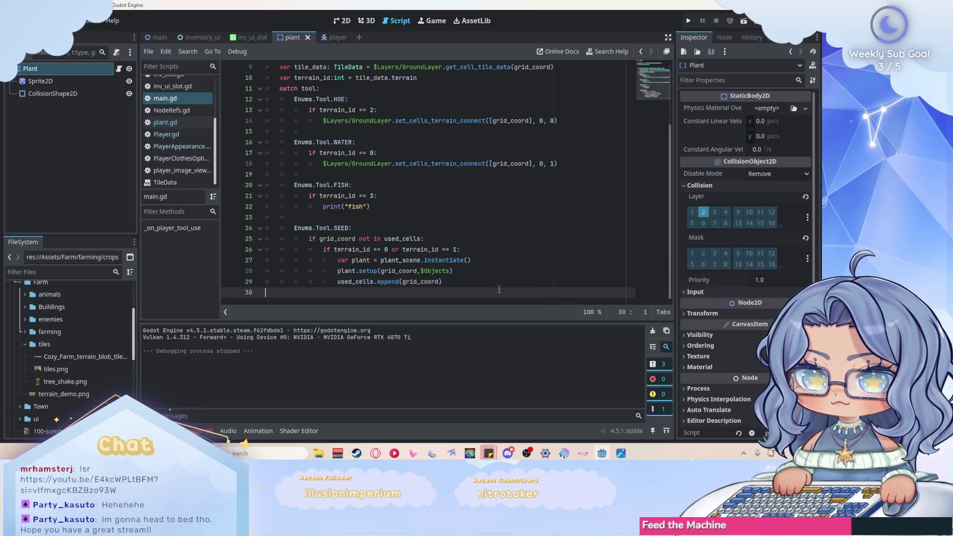
{"action": "left_click", "coordinate": [167, 134]}
{"action": "scroll", "coordinate": [575, 184], "scroll_direction": "down", "scroll_amount": 5}
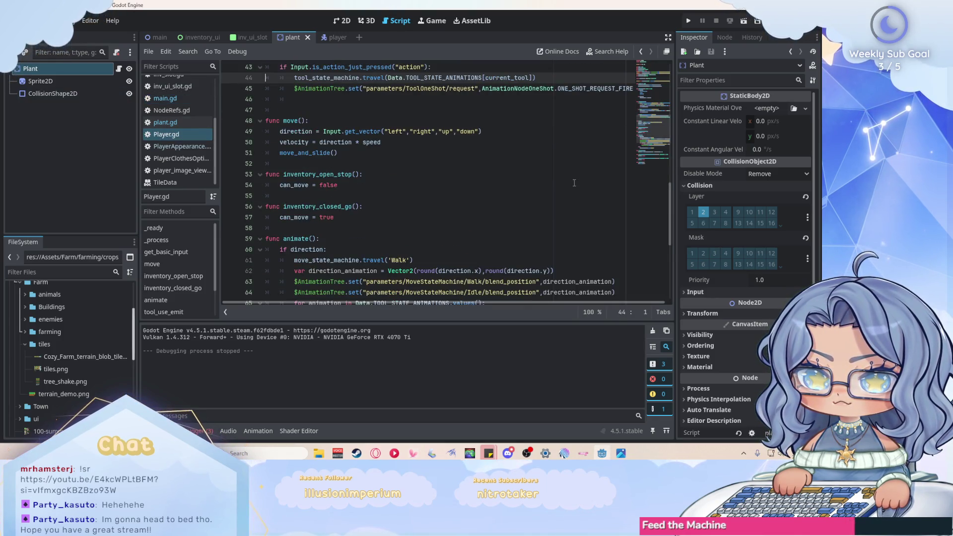
{"action": "scroll", "coordinate": [575, 183], "scroll_direction": "down", "scroll_amount": 2}
{"action": "scroll", "coordinate": [574, 184], "scroll_direction": "up", "scroll_amount": 1}
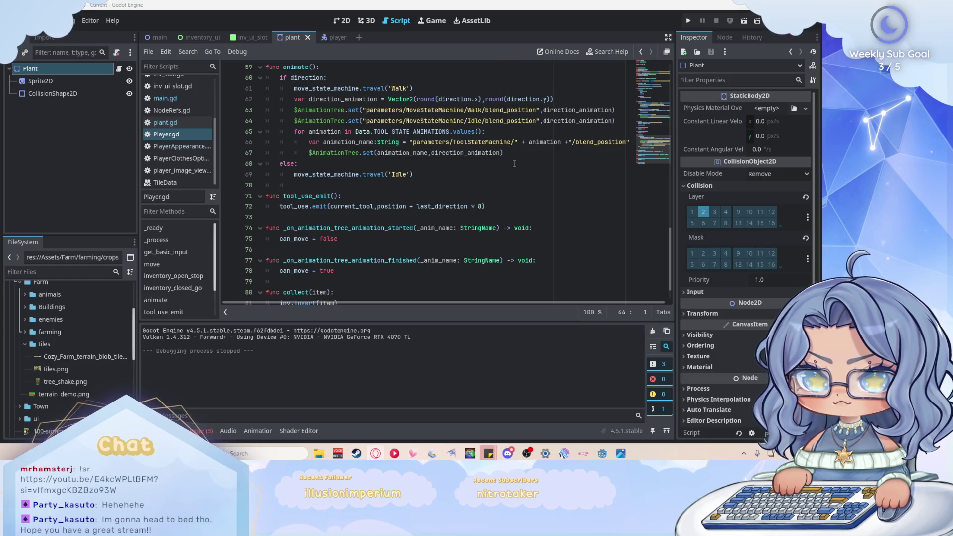
Step: Append '+ Vector2(0,4)' to the tool_use emit position on line 72
{"action": "scroll", "coordinate": [493, 164], "scroll_direction": "down", "scroll_amount": 1}
{"action": "left_click", "coordinate": [491, 175]}
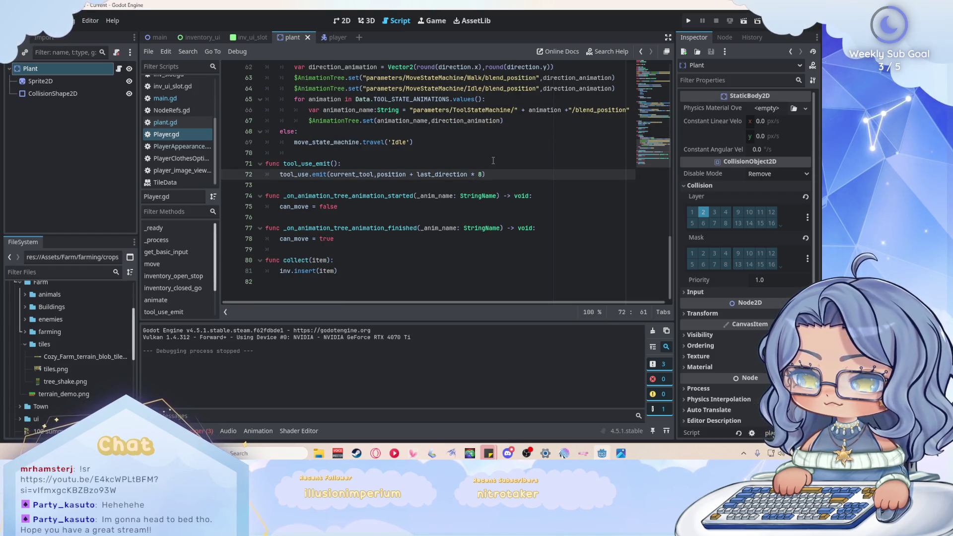
{"action": "type", "text": "+ Vector"}
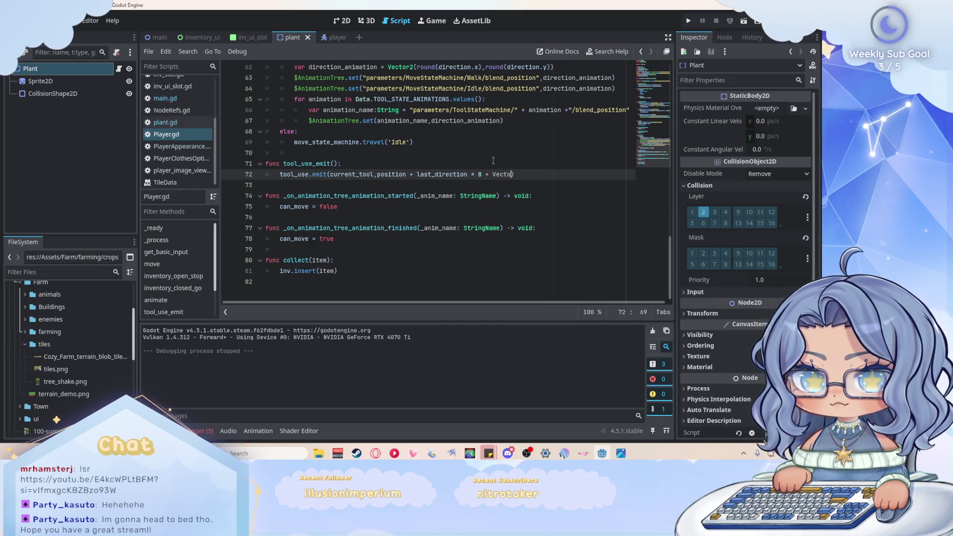
{"action": "key", "text": "Return"}
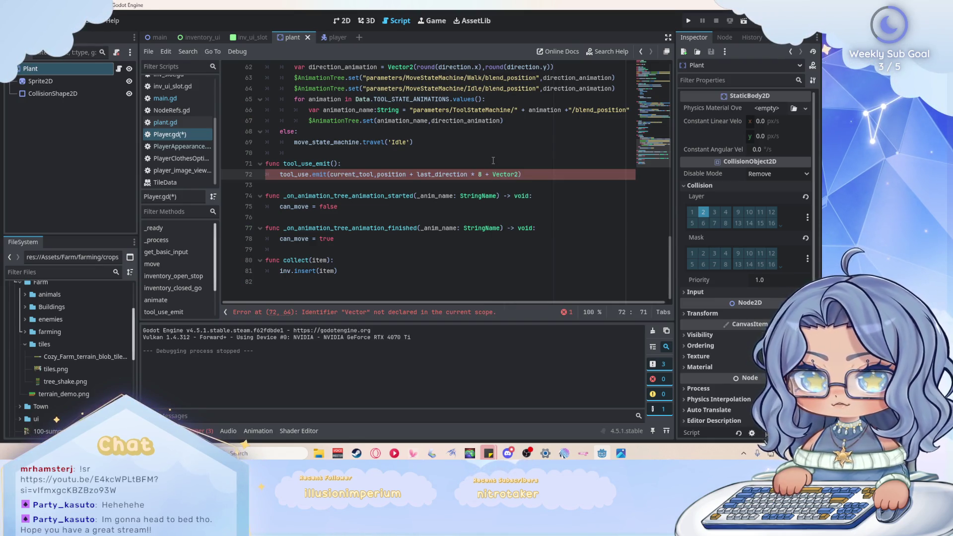
{"action": "type", "text": "(0"}
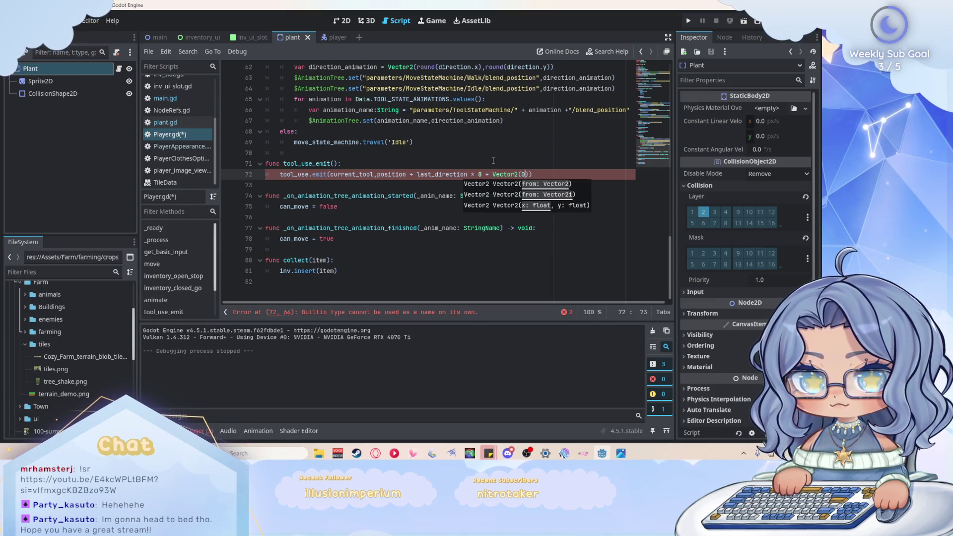
{"action": "type", "text": ", 0"}
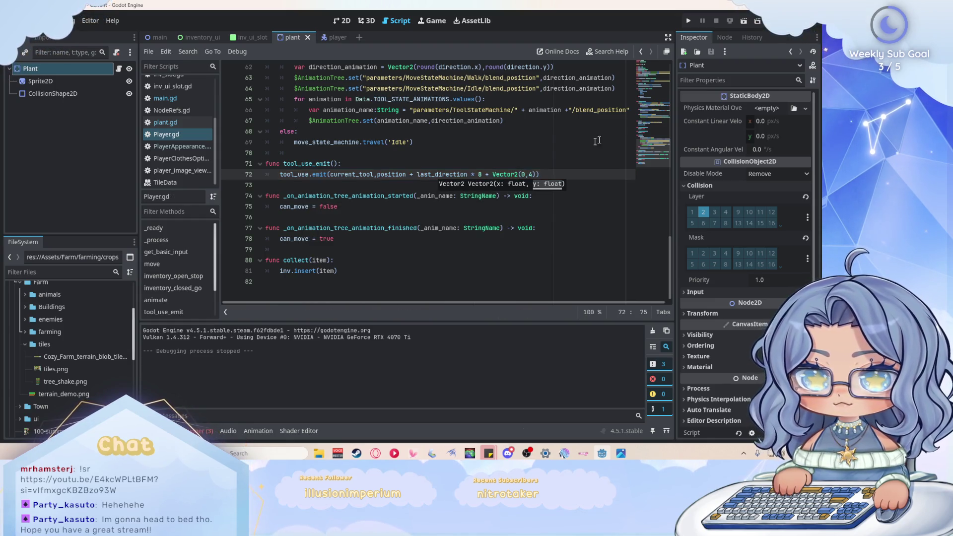
Step: Run the game with F5, walk the character up and down, then stop it
{"action": "key", "text": "F5"}
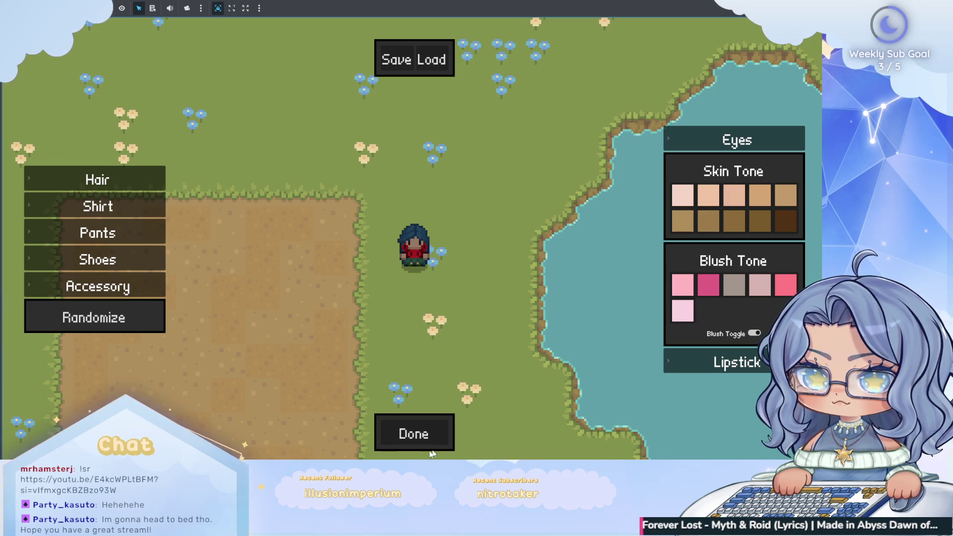
{"action": "left_click", "coordinate": [414, 434]}
{"action": "key", "text": "w"}
{"action": "key", "text": "s"}
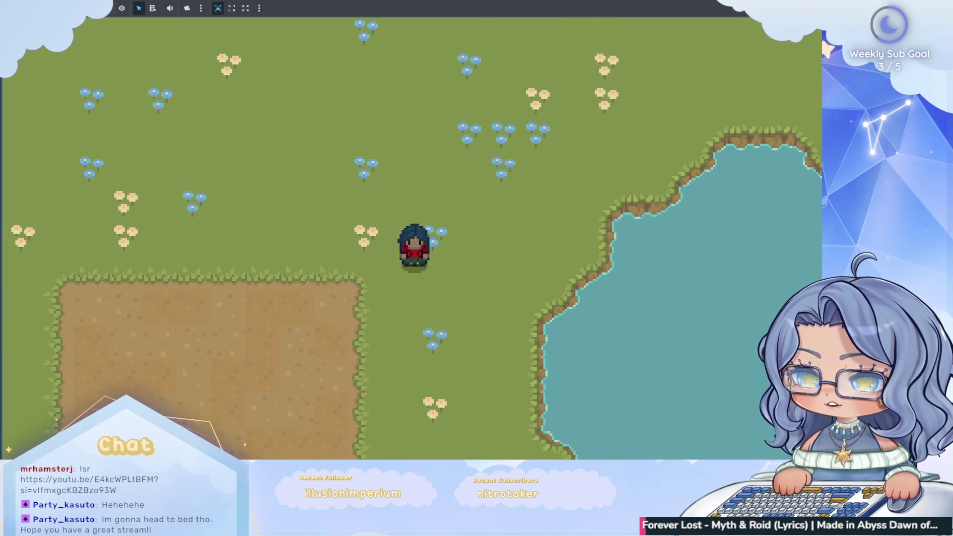
{"action": "key", "text": "F8"}
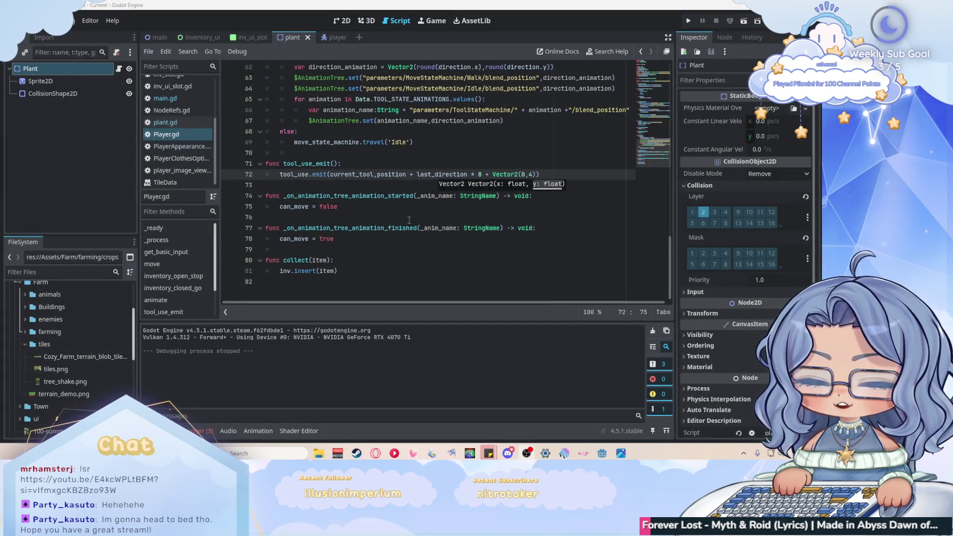
Step: Change the starting tool from Enums.Tool.SEED to HOE and relaunch the game
{"action": "scroll", "coordinate": [409, 220], "scroll_direction": "up", "scroll_amount": 20}
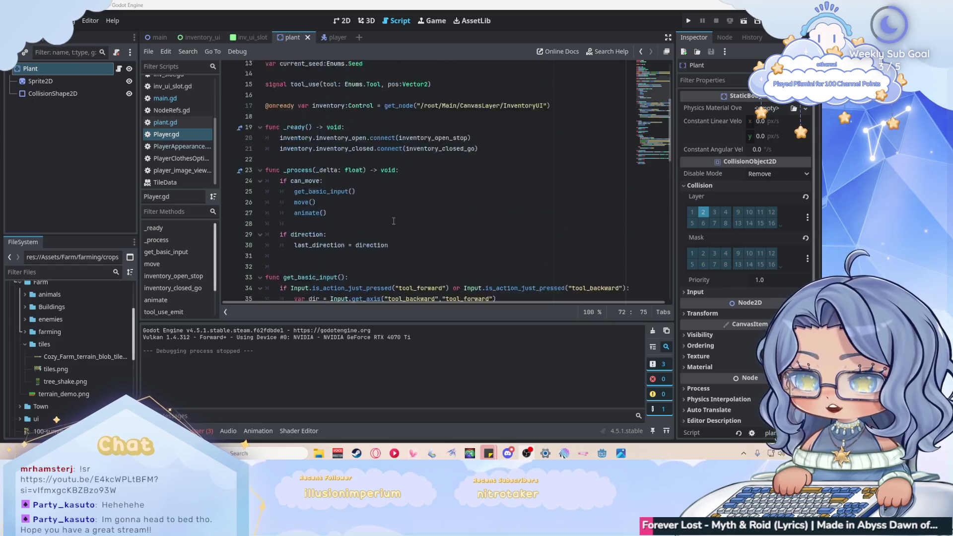
{"action": "double_click", "coordinate": [420, 185]}
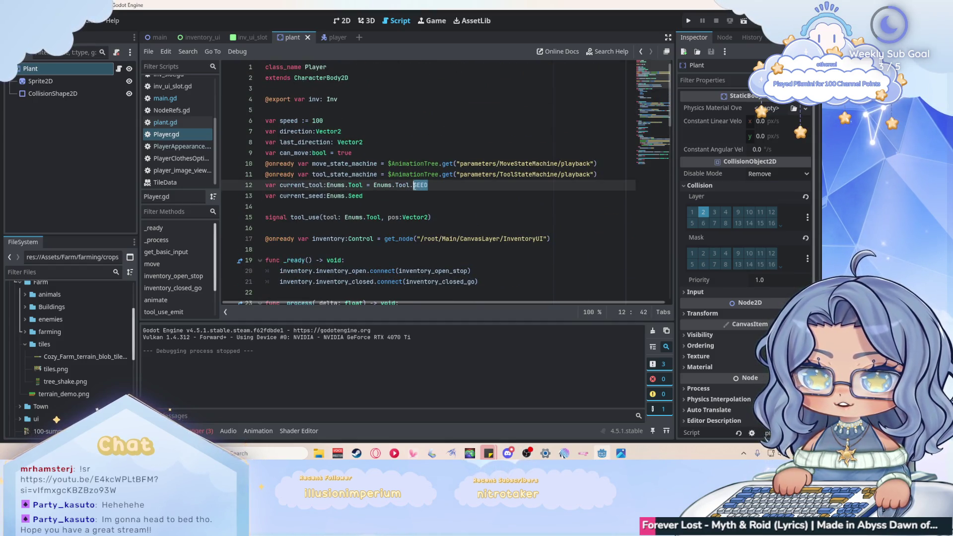
{"action": "type", "text": "HOE"}
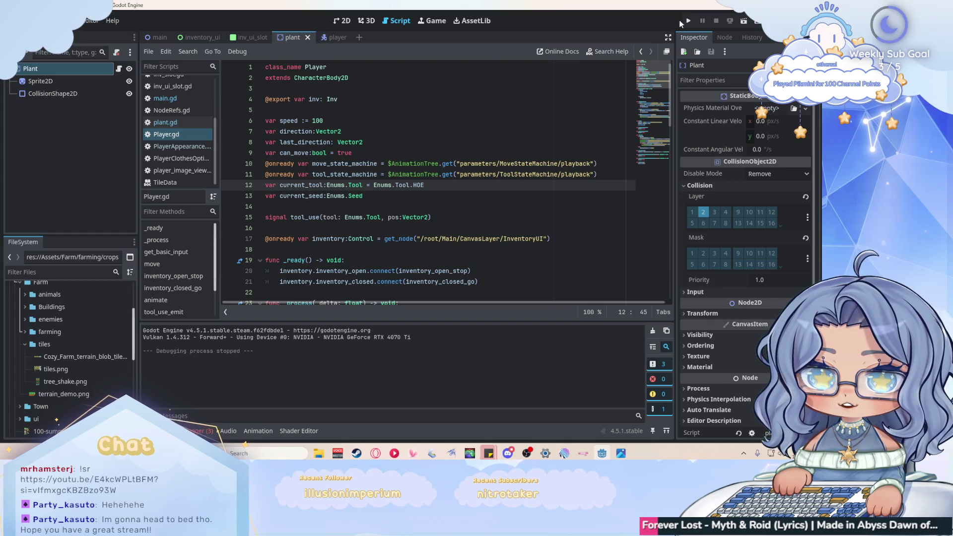
{"action": "left_click", "coordinate": [688, 20]}
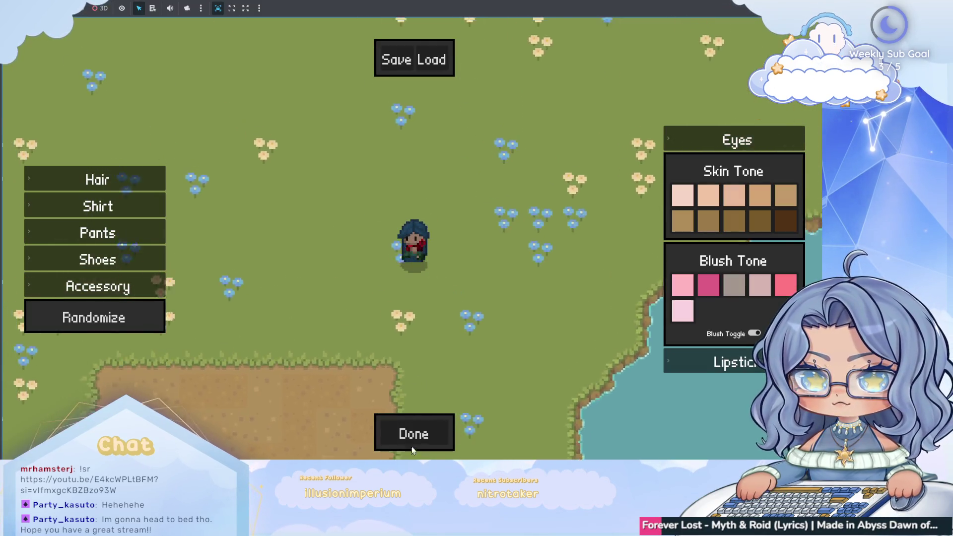
Step: Enter the field and till tiles beside the farmer, joining the two dirt patches
{"action": "left_click", "coordinate": [412, 432]}
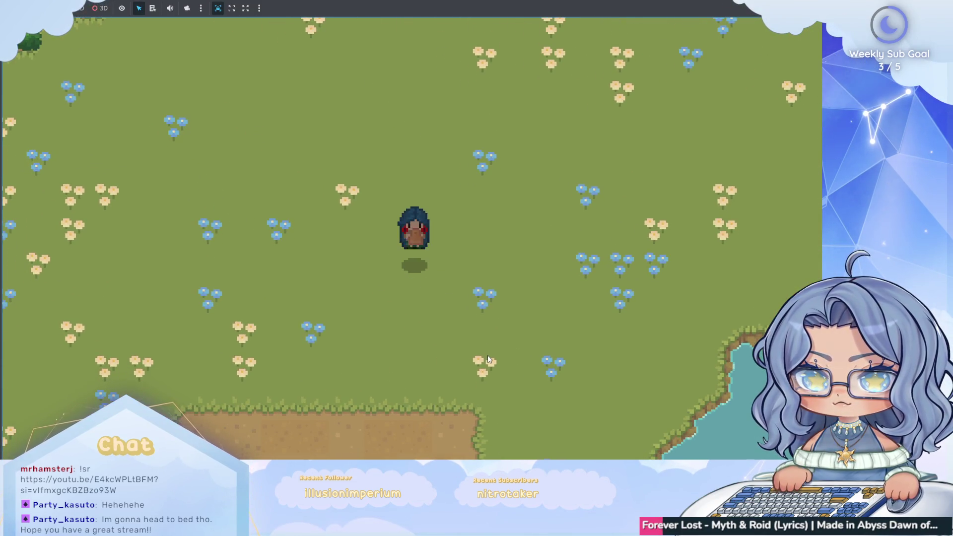
{"action": "left_click", "coordinate": [488, 356]}
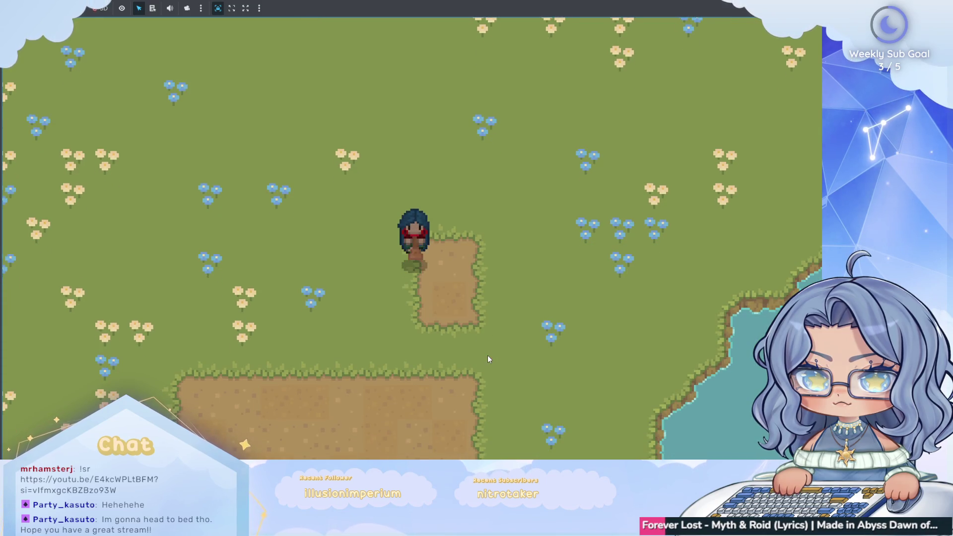
{"action": "key", "text": "d"}
{"action": "left_click", "coordinate": [487, 356]}
{"action": "key", "text": "d"}
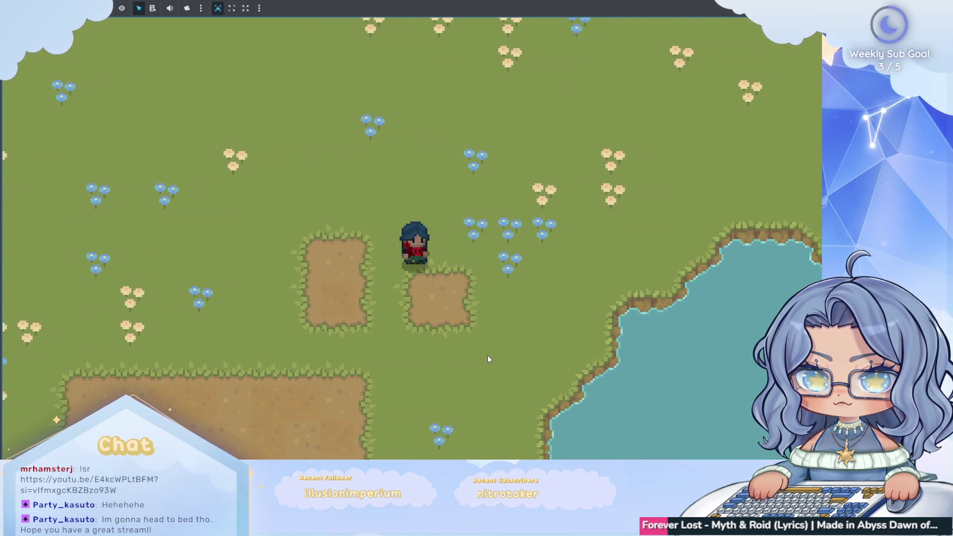
{"action": "key", "text": "w"}
{"action": "left_click", "coordinate": [488, 356]}
{"action": "key", "text": "s"}
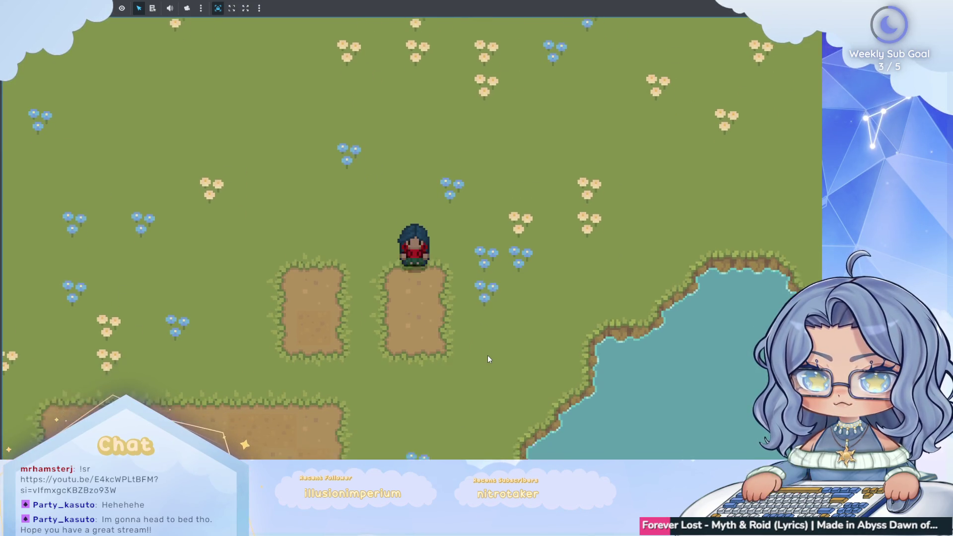
{"action": "key", "text": "a"}
{"action": "left_click", "coordinate": [488, 355]}
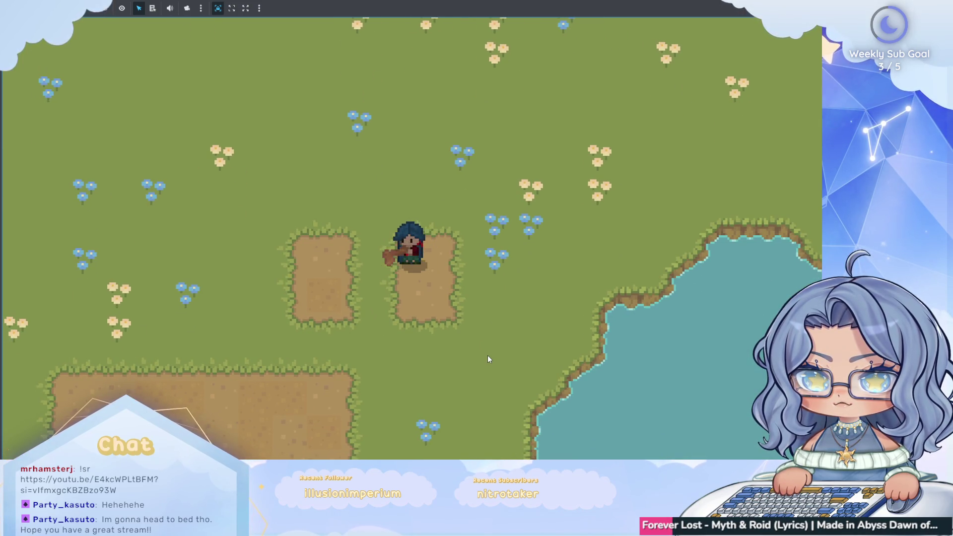
{"action": "key", "text": "a"}
{"action": "key", "text": "a"}
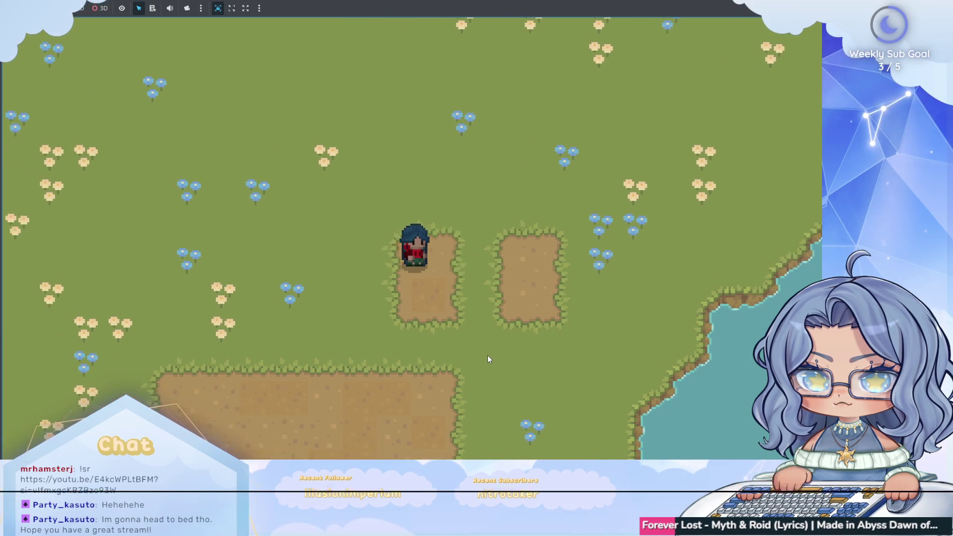
{"action": "key", "text": "d"}
{"action": "left_click", "coordinate": [488, 356]}
{"action": "key", "text": "a"}
{"action": "key", "text": "d"}
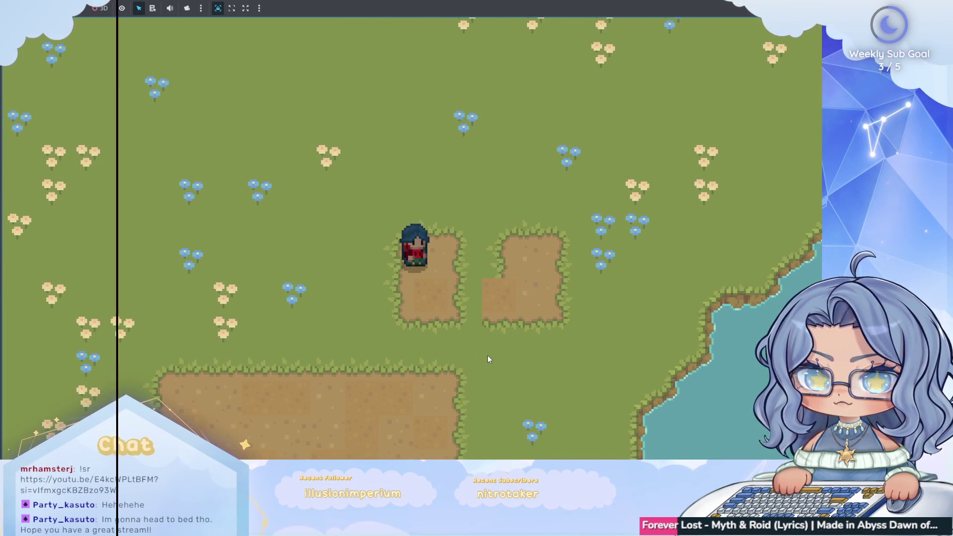
{"action": "left_click", "coordinate": [487, 356]}
{"action": "key", "text": "w"}
{"action": "key", "text": "d"}
{"action": "left_click", "coordinate": [488, 355]}
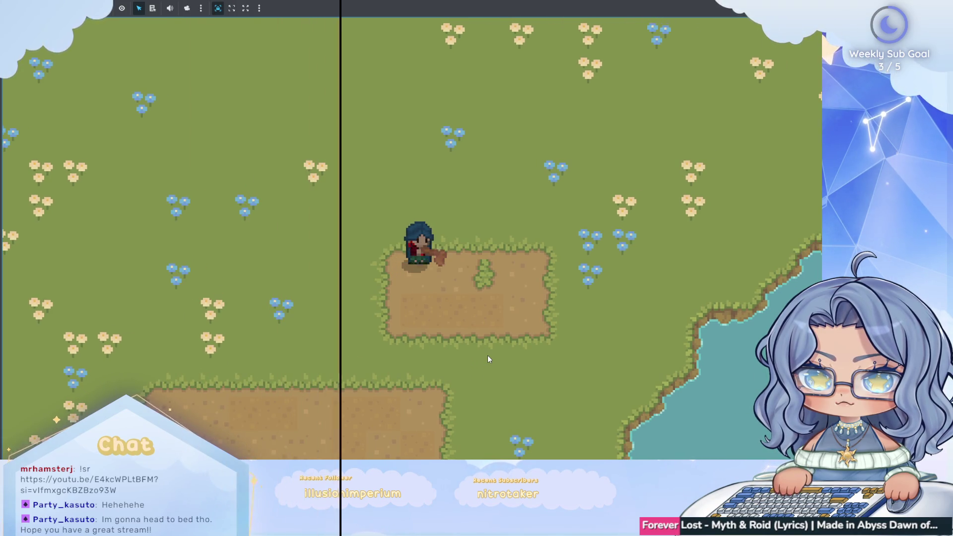
Step: Walk the farmer around the dirt plot, swinging the hoe at a bush
{"action": "key", "text": "d"}
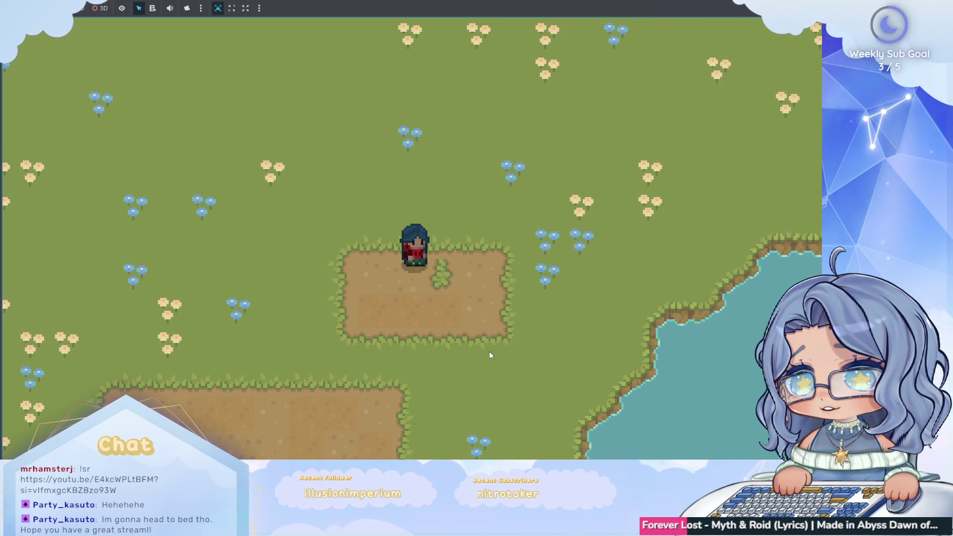
{"action": "key", "text": "s"}
{"action": "key", "text": "d"}
{"action": "left_click", "coordinate": [489, 355]}
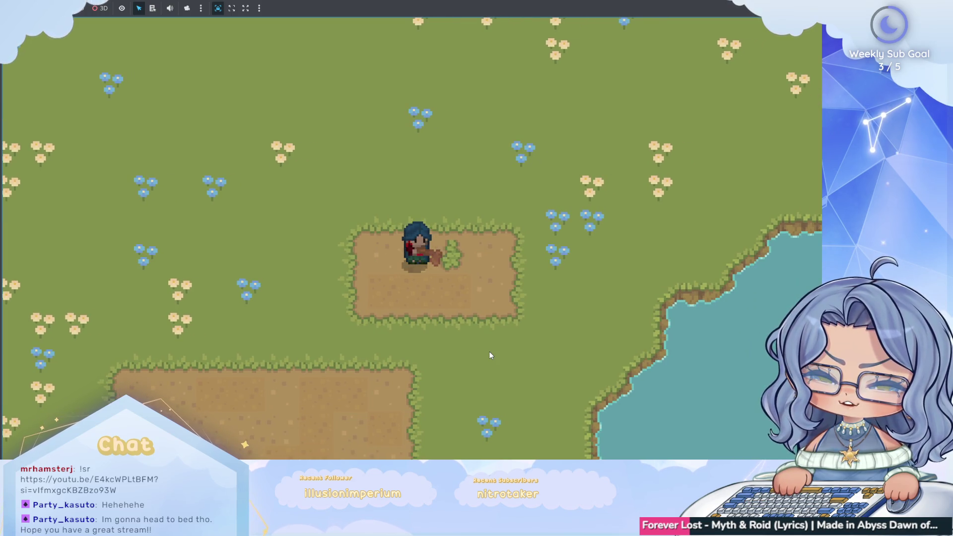
{"action": "key", "text": "d"}
{"action": "key", "text": "s"}
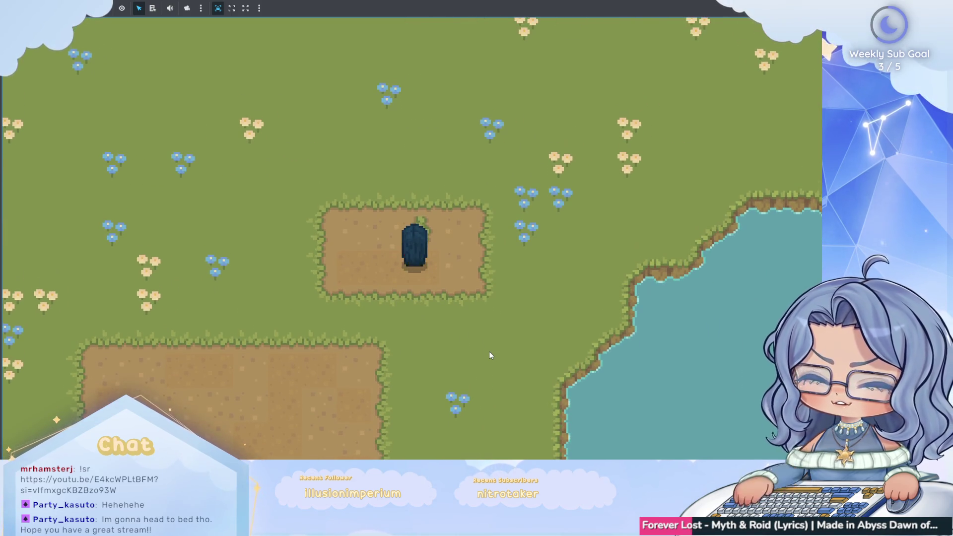
{"action": "key", "text": "w"}
{"action": "key", "text": "s"}
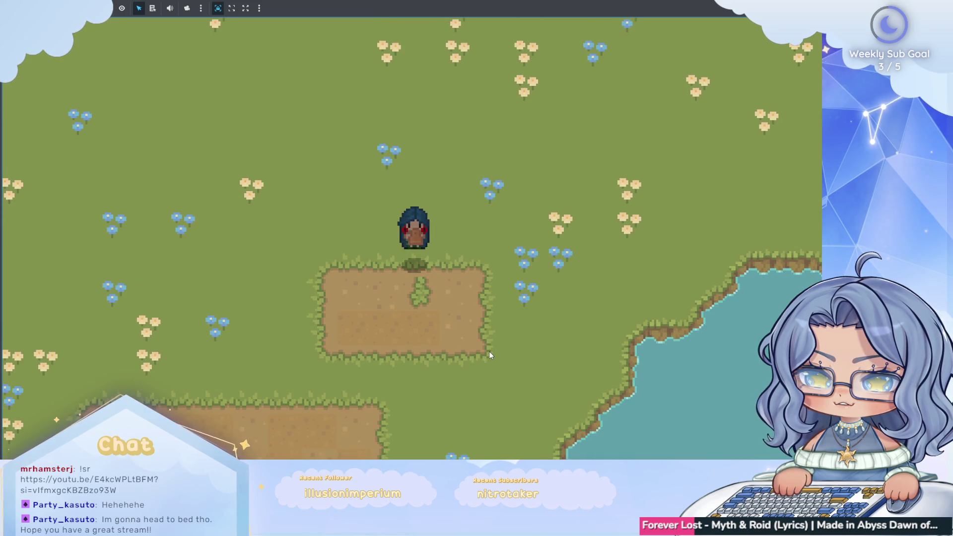
{"action": "key", "text": "s"}
{"action": "key", "text": "d"}
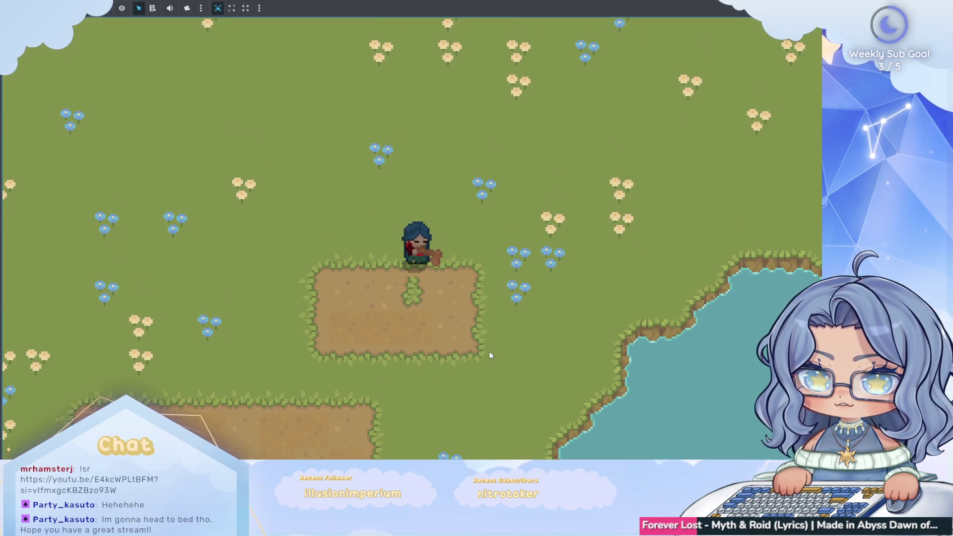
{"action": "key", "text": "s"}
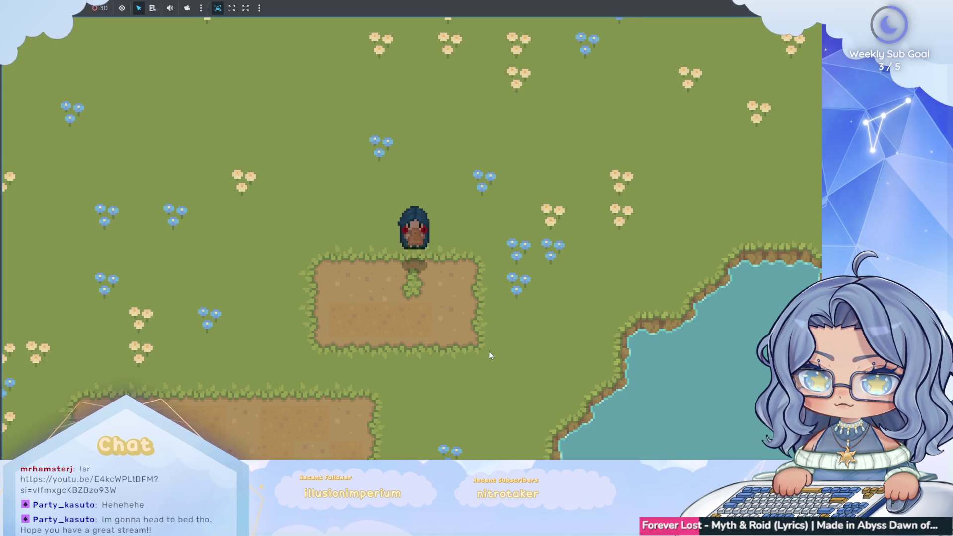
{"action": "key", "text": "w"}
{"action": "key", "text": "s"}
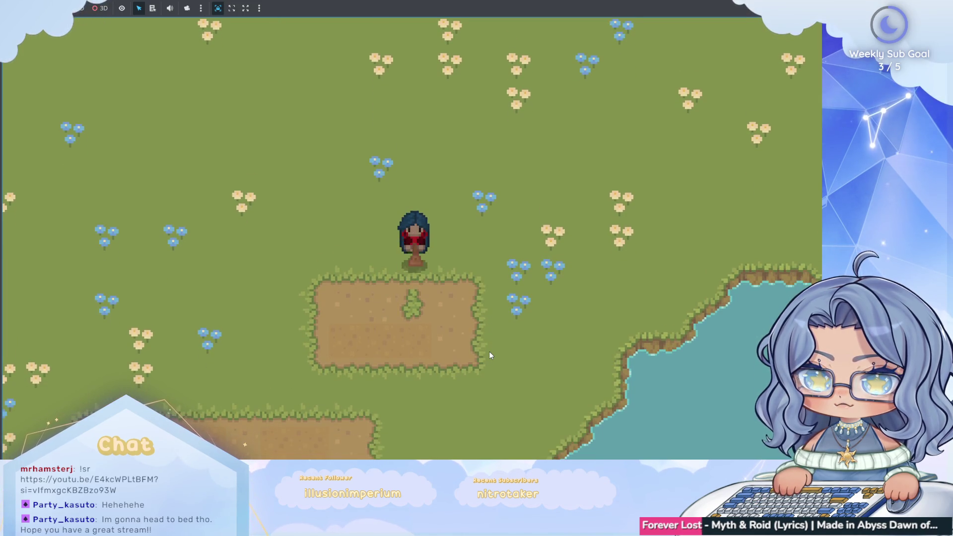
{"action": "key", "text": "s"}
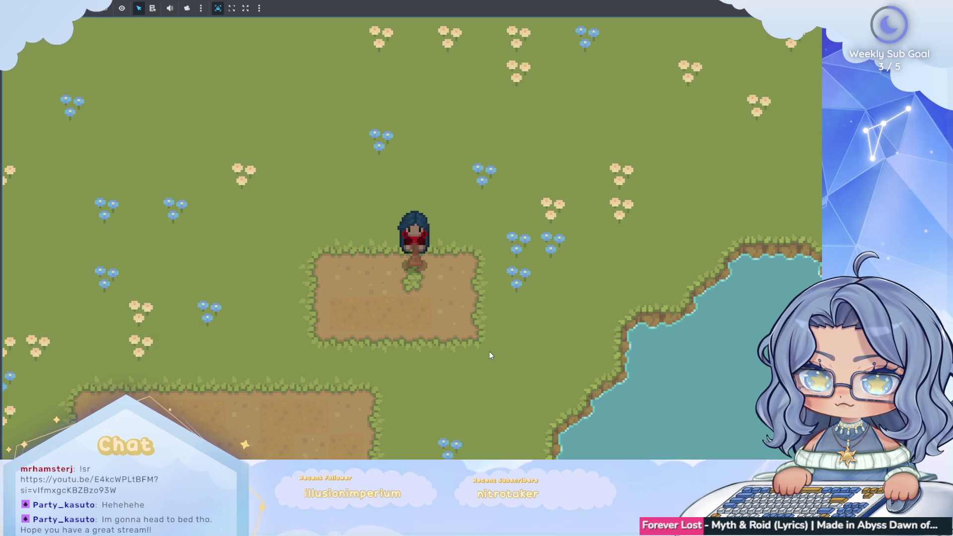
{"action": "key", "text": "s"}
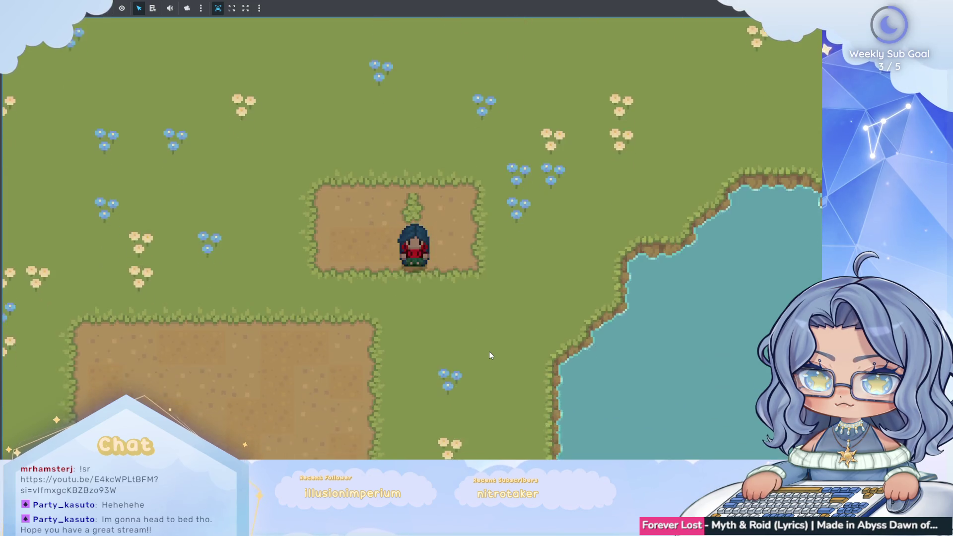
{"action": "key", "text": "w"}
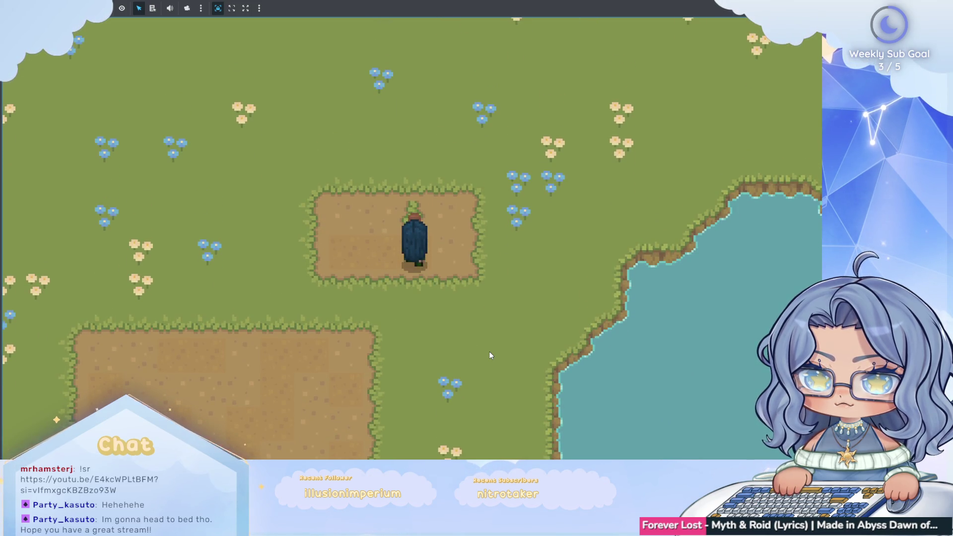
{"action": "key", "text": "a"}
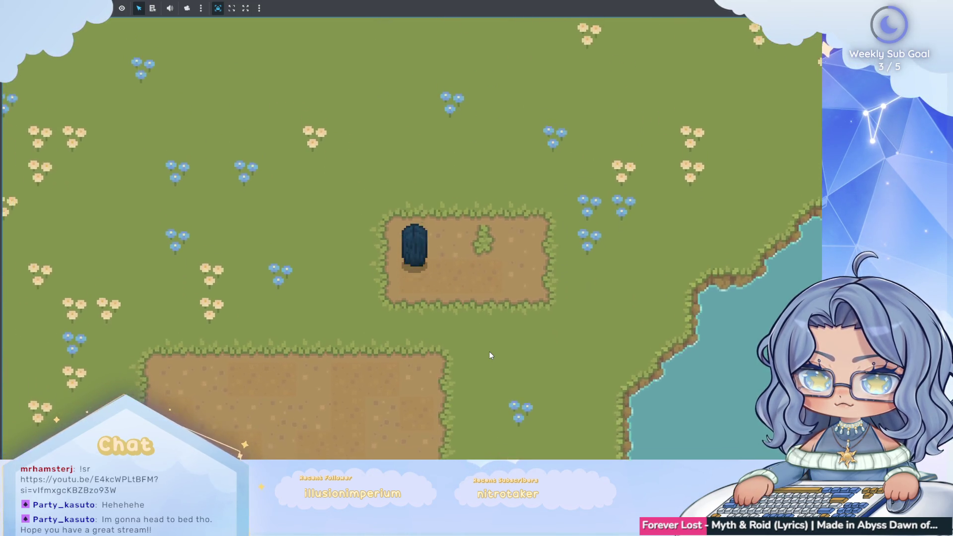
{"action": "key", "text": "w"}
Step: Till new dirt patches on the grass and hoe the gap connecting them
{"action": "left_click", "coordinate": [490, 356]}
{"action": "key", "text": "w"}
{"action": "key", "text": "d"}
{"action": "key", "text": "s"}
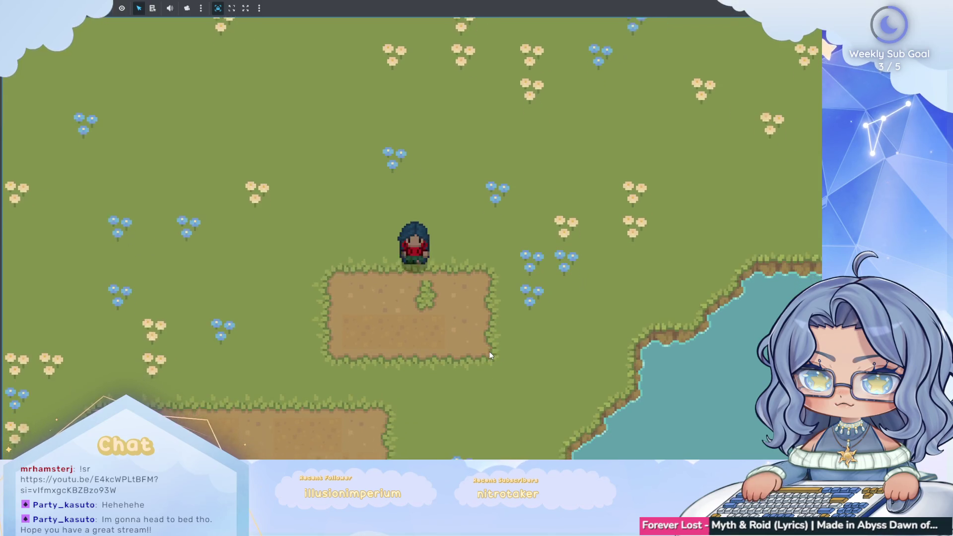
{"action": "key", "text": "d"}
{"action": "key", "text": "a"}
{"action": "left_click", "coordinate": [490, 356]}
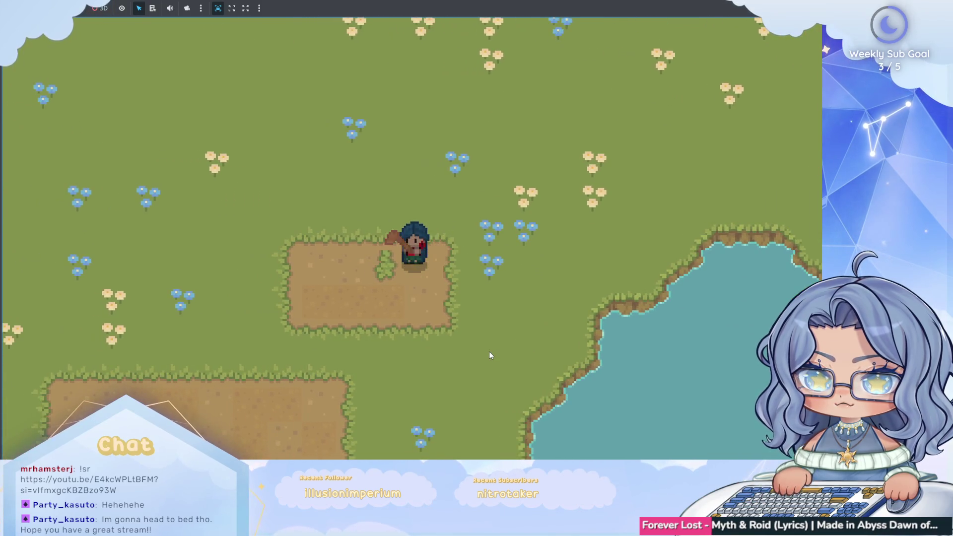
{"action": "key", "text": "w"}
{"action": "left_click", "coordinate": [490, 355]}
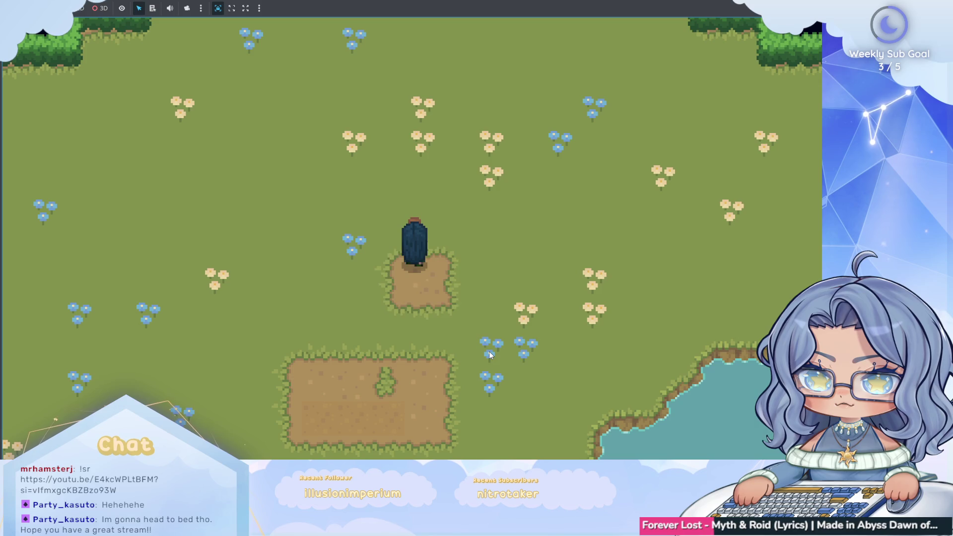
{"action": "key", "text": "s"}
{"action": "key", "text": "a"}
{"action": "left_click", "coordinate": [489, 355]}
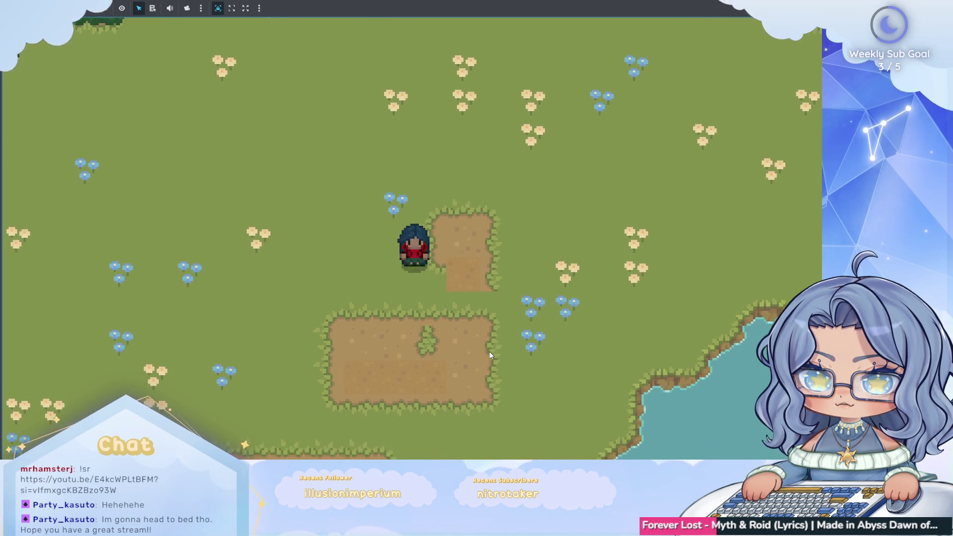
{"action": "key", "text": "s"}
{"action": "left_click", "coordinate": [490, 356]}
{"action": "key", "text": "w"}
{"action": "key", "text": "d"}
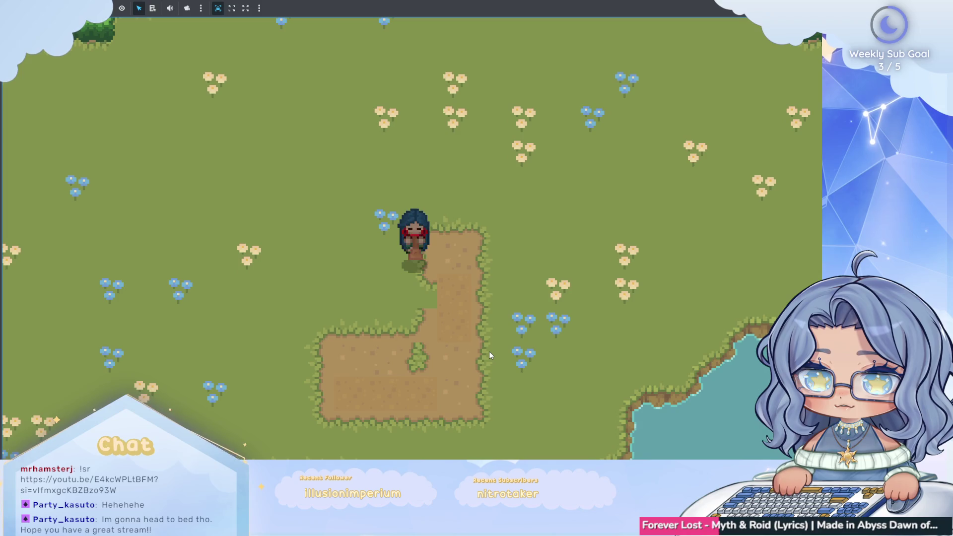
{"action": "key", "text": "s"}
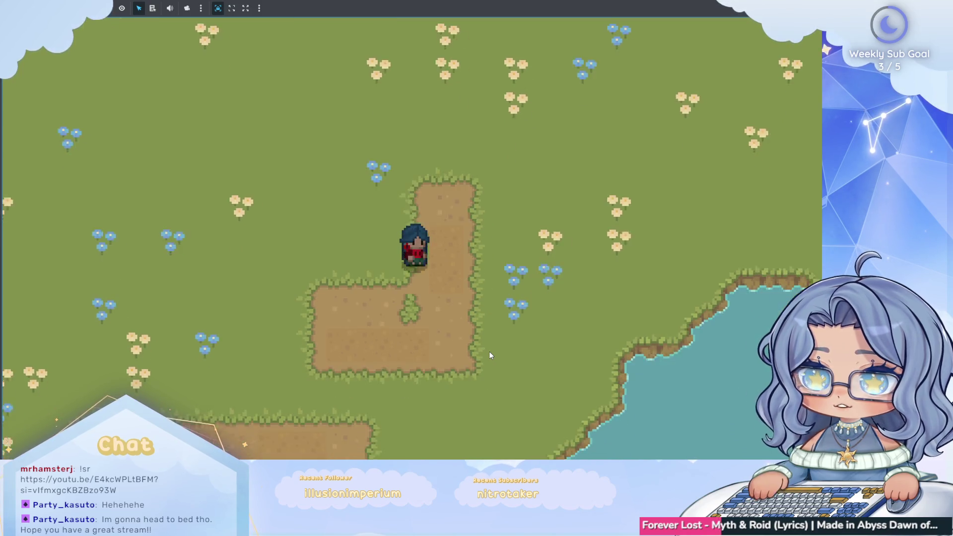
{"action": "key", "text": "d"}
{"action": "left_click", "coordinate": [490, 355]}
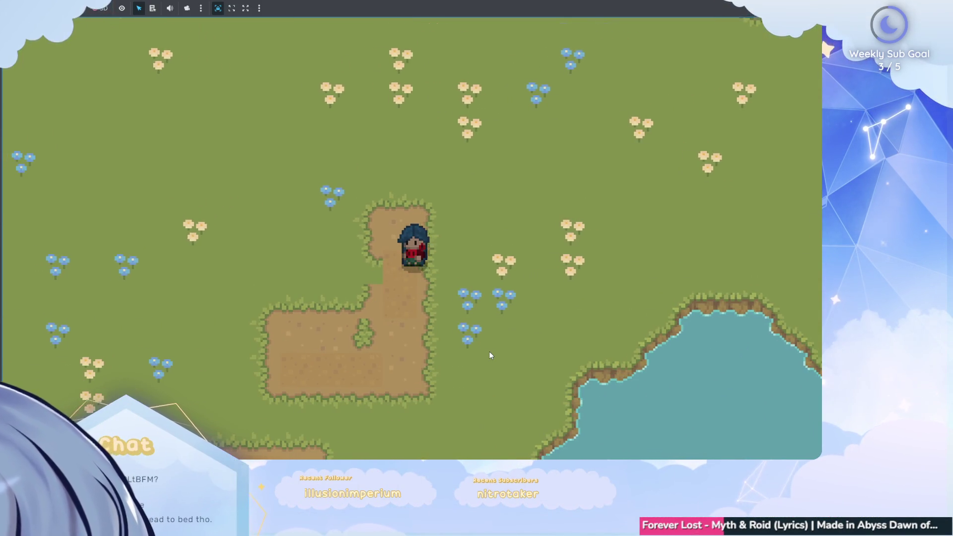
{"action": "key", "text": "a"}
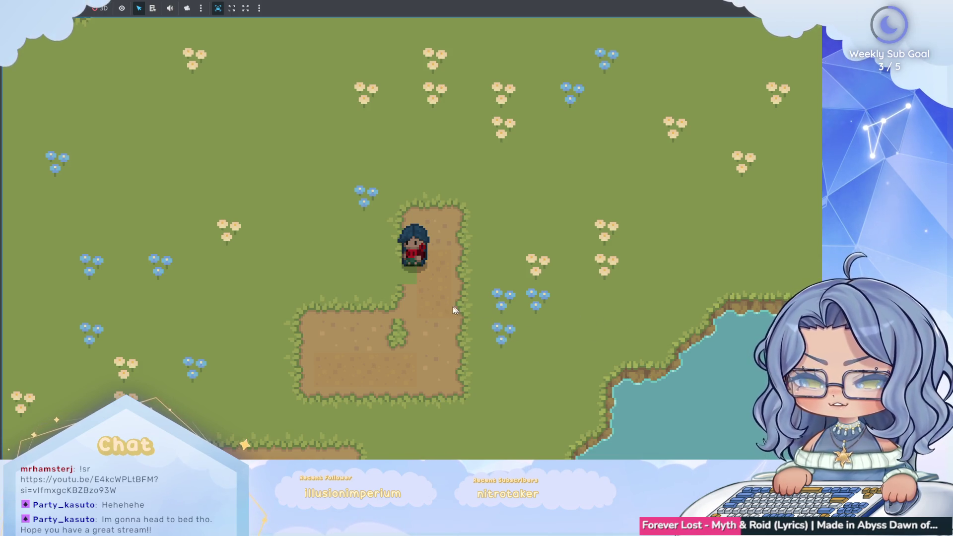
Step: Using arrow keys, till grass joining the small and large patches, then stop the game
{"action": "key", "text": "Up"}
{"action": "key", "text": "Left"}
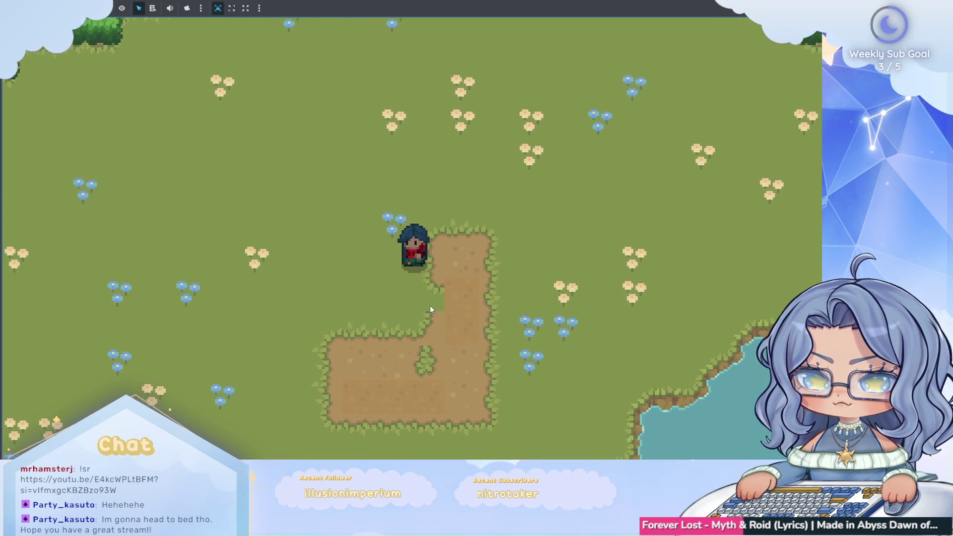
{"action": "key", "text": "Down"}
{"action": "key", "text": "Left"}
{"action": "left_click", "coordinate": [440, 300]}
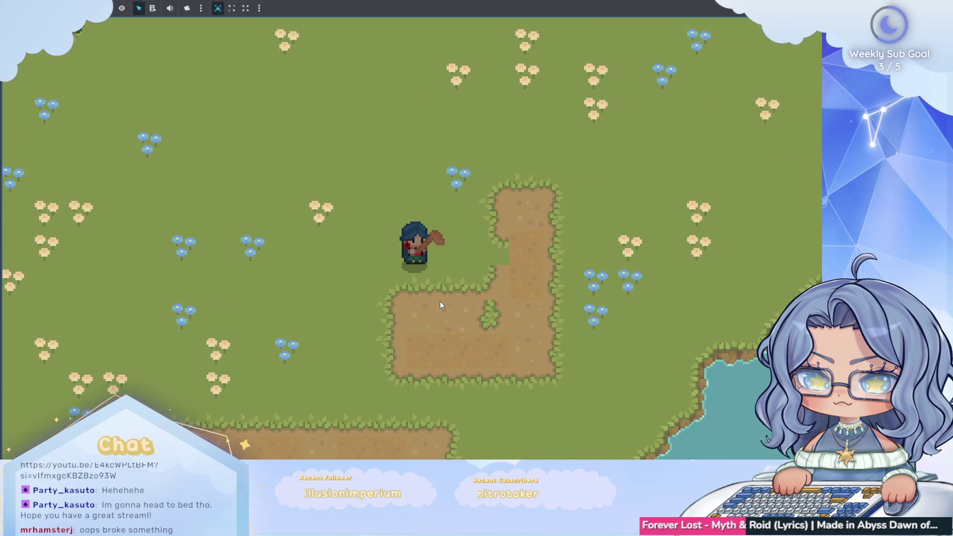
{"action": "left_click", "coordinate": [440, 301]}
{"action": "key", "text": "Up"}
{"action": "key", "text": "Right"}
{"action": "left_click", "coordinate": [439, 301]}
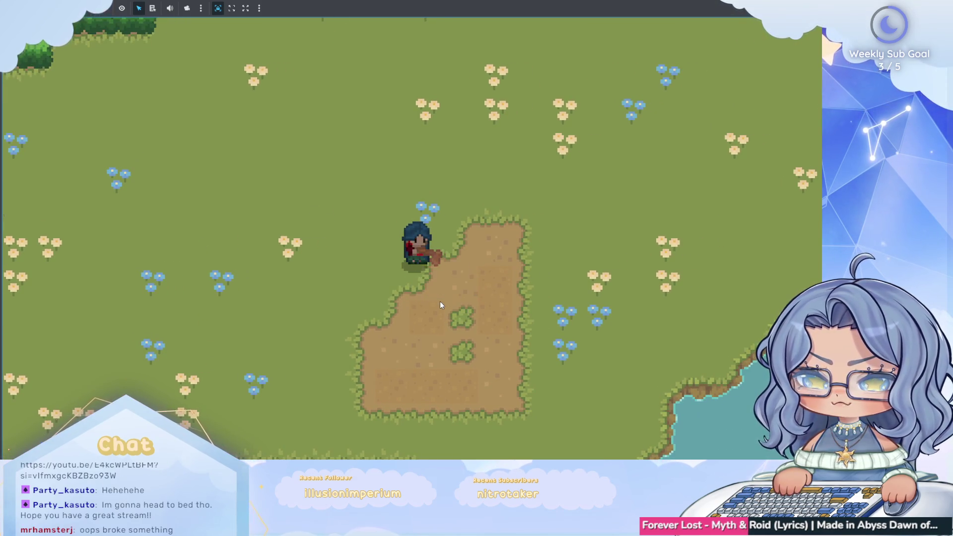
{"action": "key", "text": "Right"}
{"action": "key", "text": "Down"}
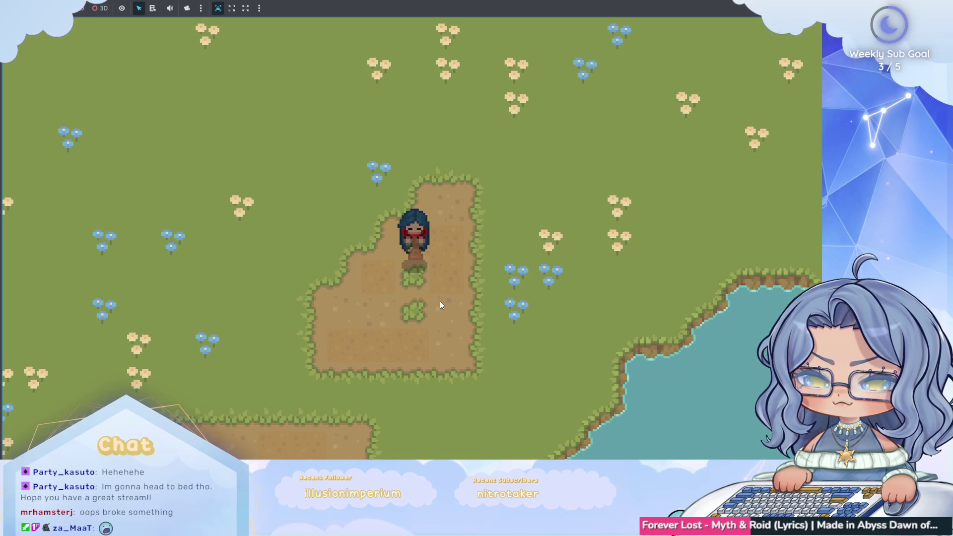
{"action": "key", "text": "Down"}
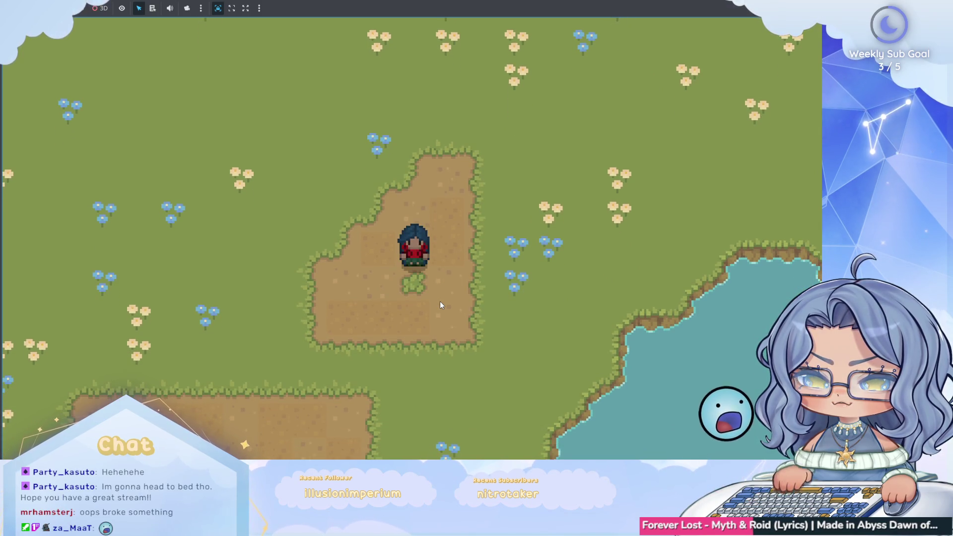
{"action": "key", "text": "Down"}
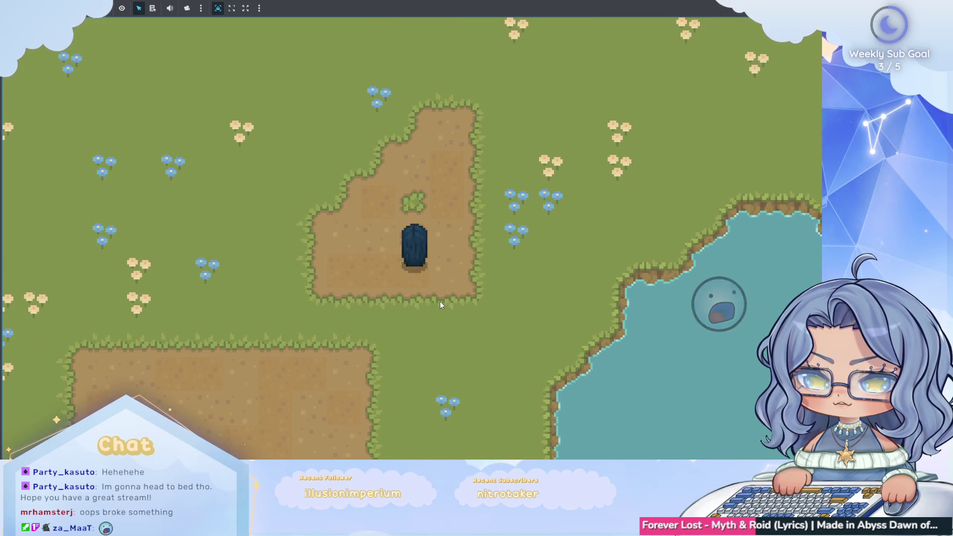
{"action": "key", "text": "Up"}
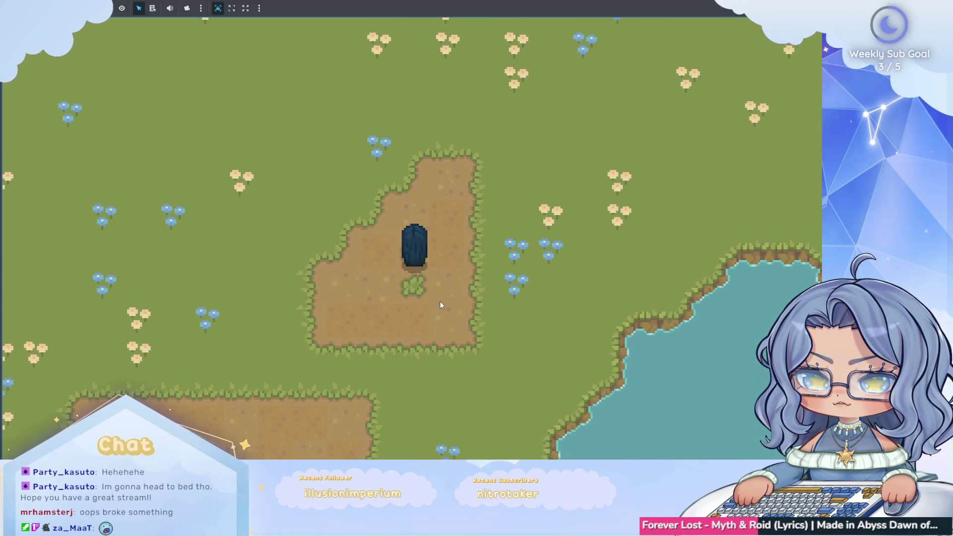
{"action": "key", "text": "Down"}
{"action": "key", "text": "Down"}
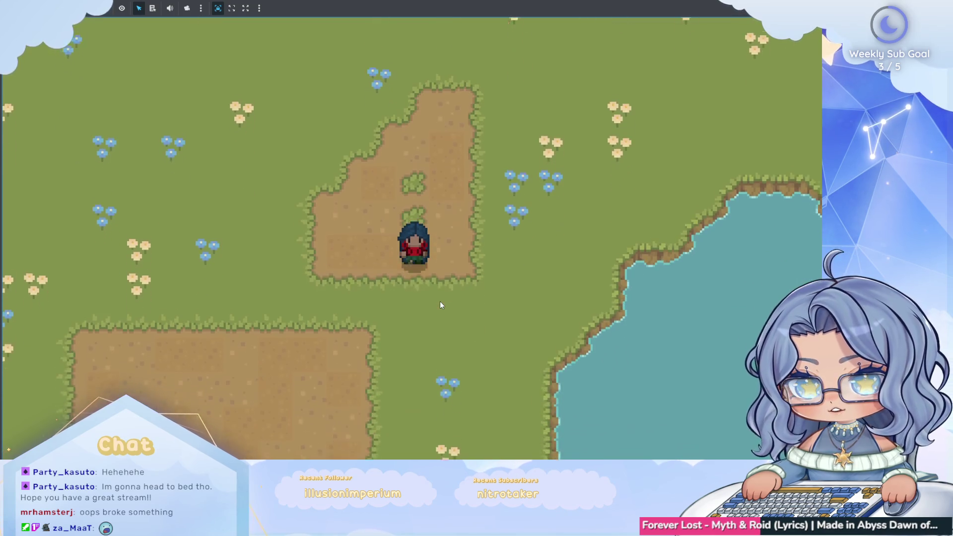
{"action": "key", "text": "Down"}
{"action": "key", "text": "Left"}
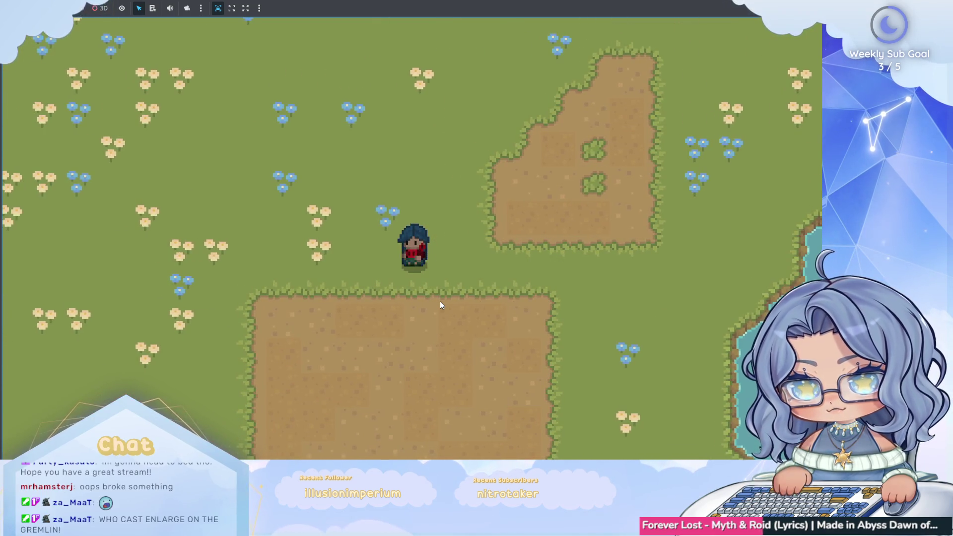
{"action": "key", "text": "Down"}
{"action": "key", "text": "Up"}
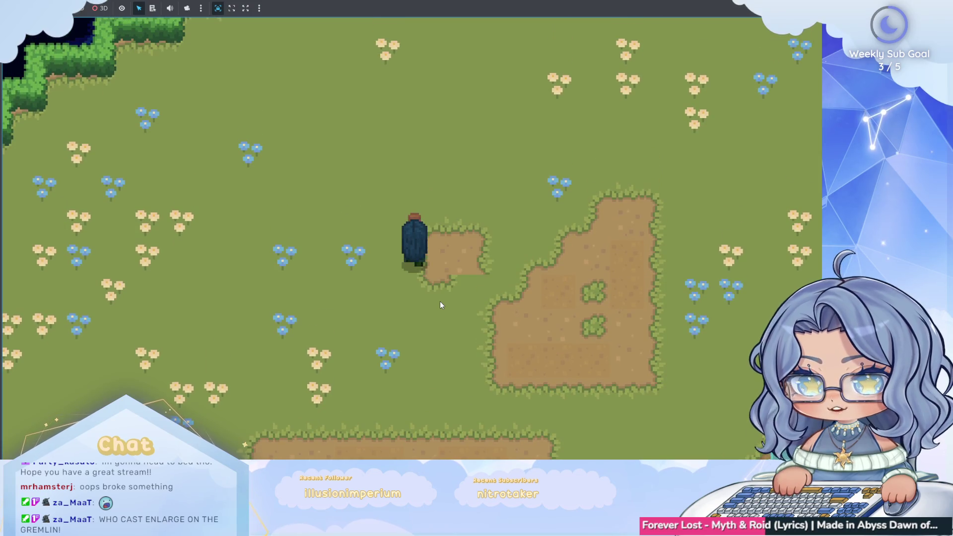
{"action": "key", "text": "Right"}
{"action": "key", "text": "Down"}
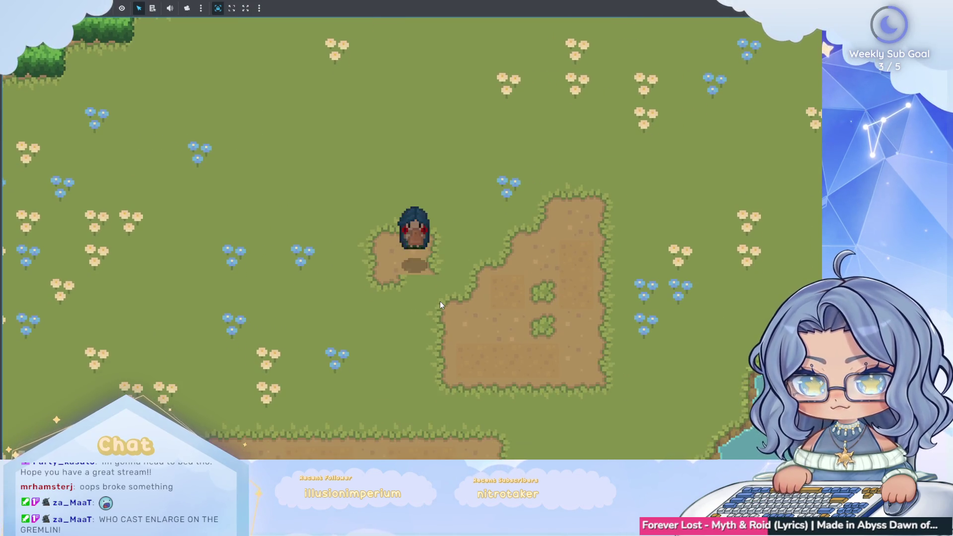
{"action": "left_click", "coordinate": [440, 301]}
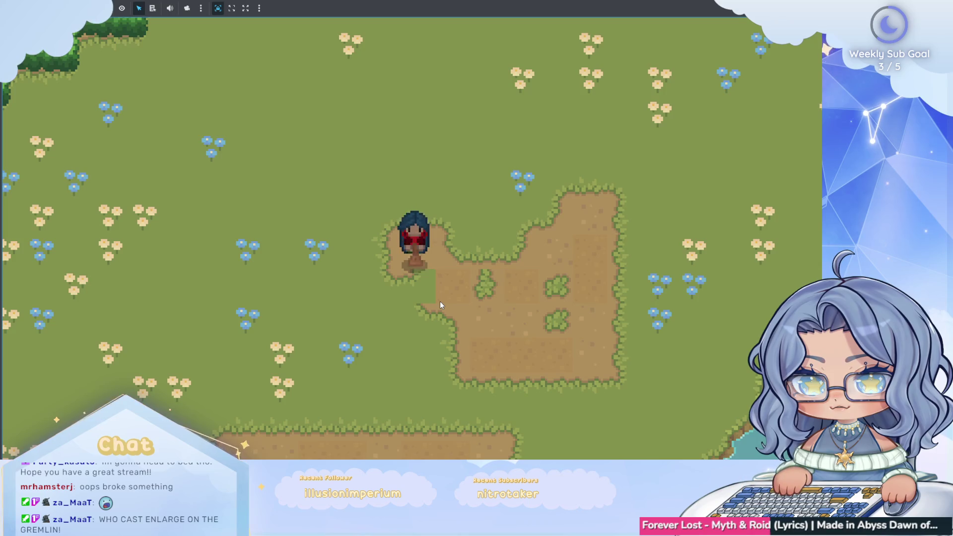
{"action": "key", "text": "Down"}
{"action": "key", "text": "Down"}
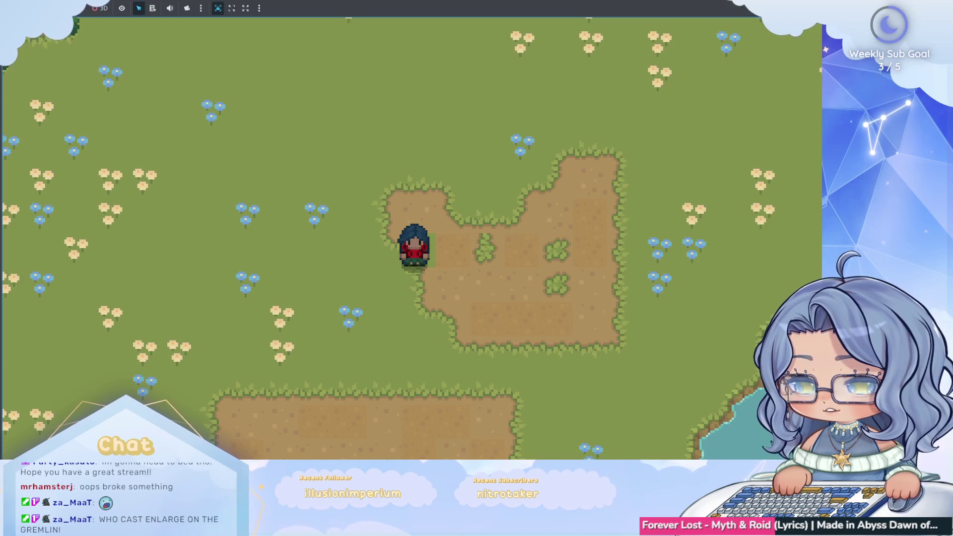
{"action": "key", "text": "F8"}
Step: Delete '+ Vector2(0,4)' from the tool_use.emit line and run the game again
{"action": "scroll", "coordinate": [407, 208], "scroll_direction": "down", "scroll_amount": 7}
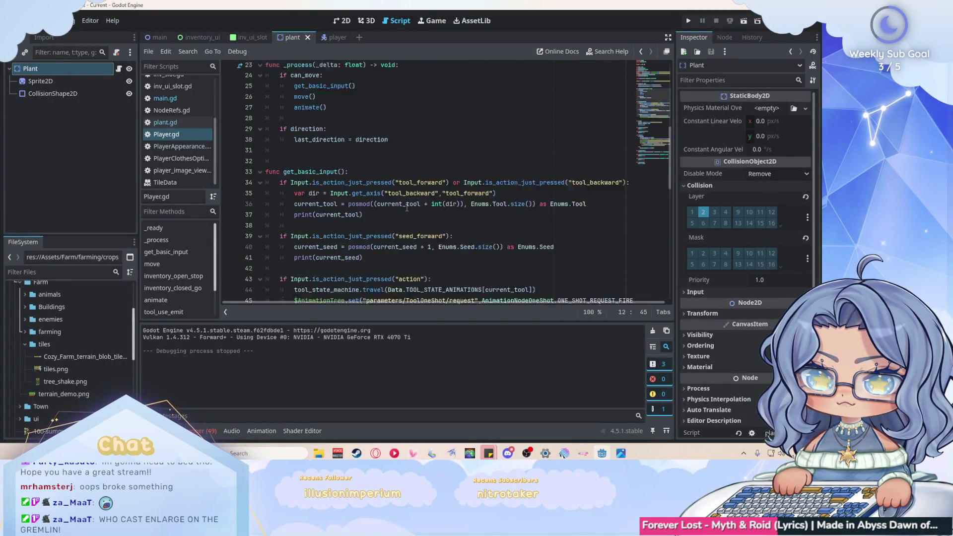
{"action": "scroll", "coordinate": [407, 208], "scroll_direction": "down", "scroll_amount": 13}
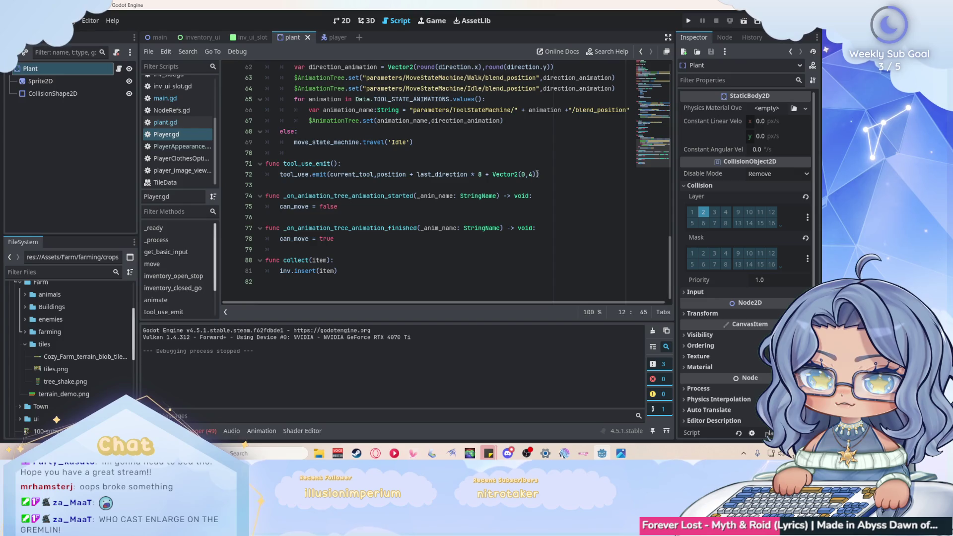
{"action": "left_click_drag", "start_coordinate": [538, 174], "coordinate": [499, 175]}
{"action": "key", "text": "BackSpace"}
{"action": "key", "text": "BackSpace"}
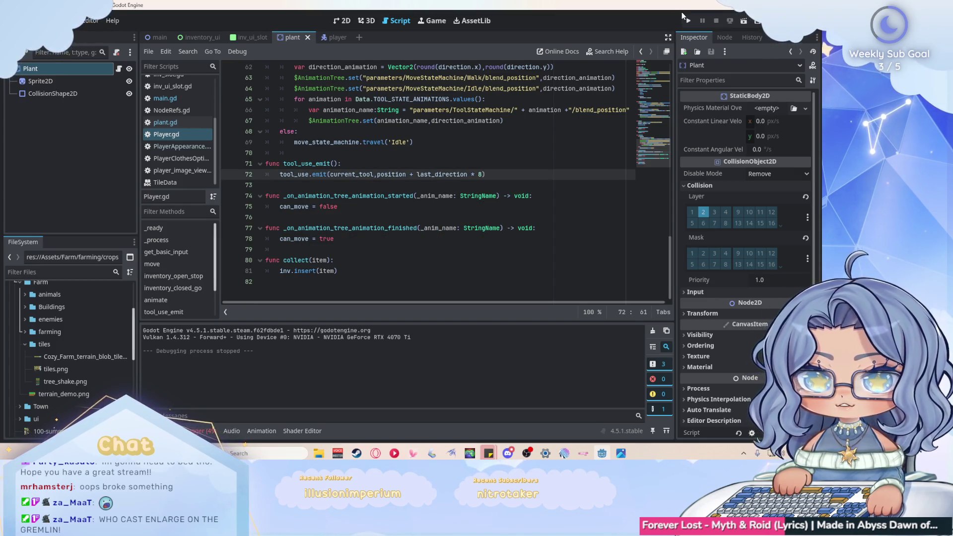
{"action": "left_click", "coordinate": [688, 21]}
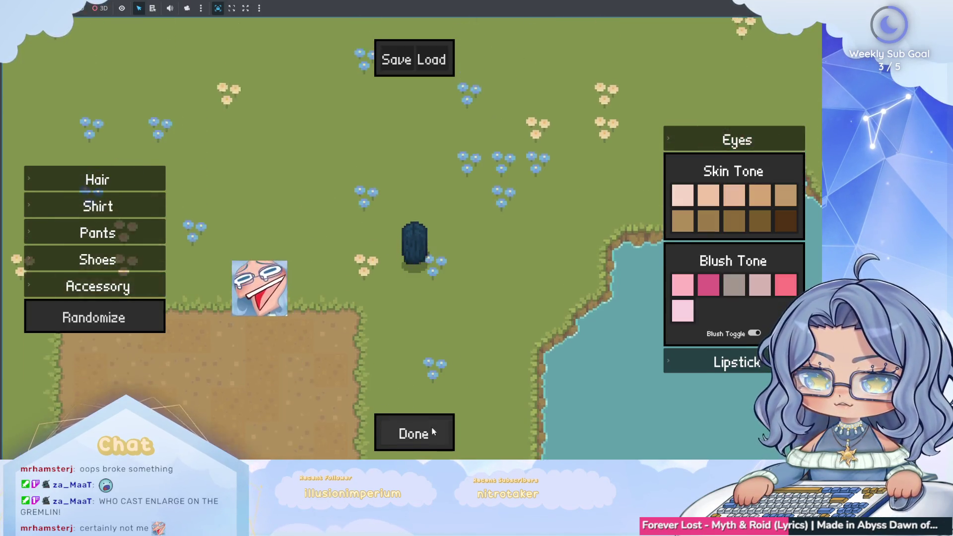
Step: Enter the meadow, extend the dirt patch downward, and till a small patch joined to it
{"action": "left_click", "coordinate": [433, 432]}
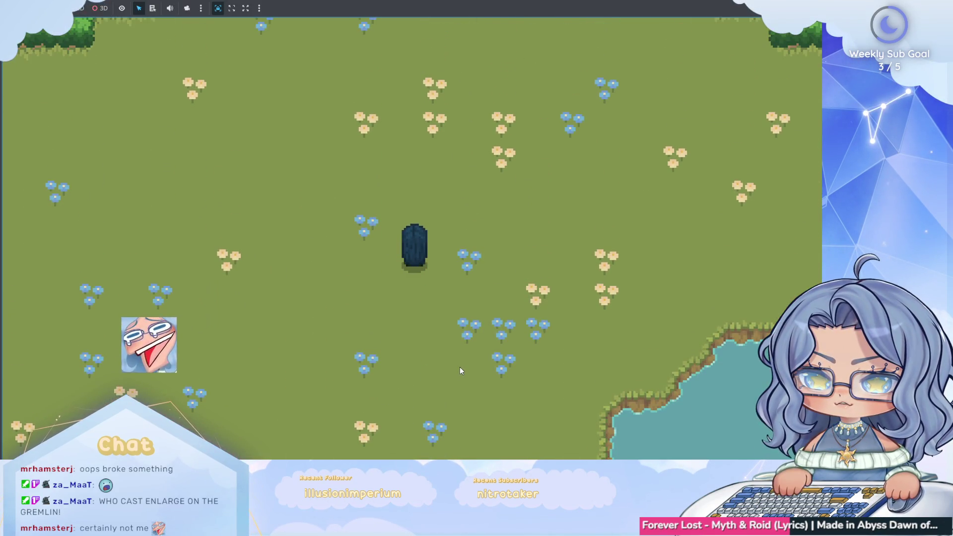
{"action": "key", "text": "d"}
{"action": "key", "text": "d"}
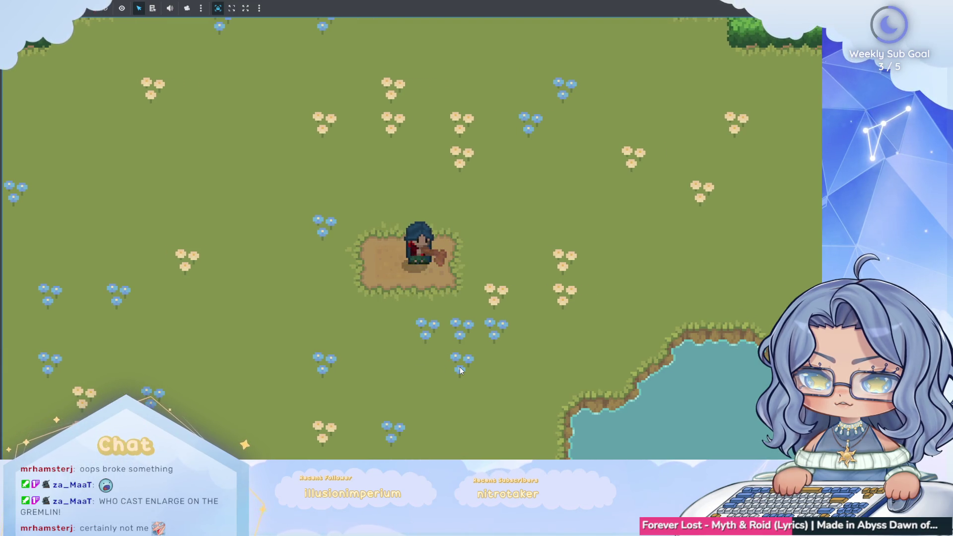
{"action": "key", "text": "w"}
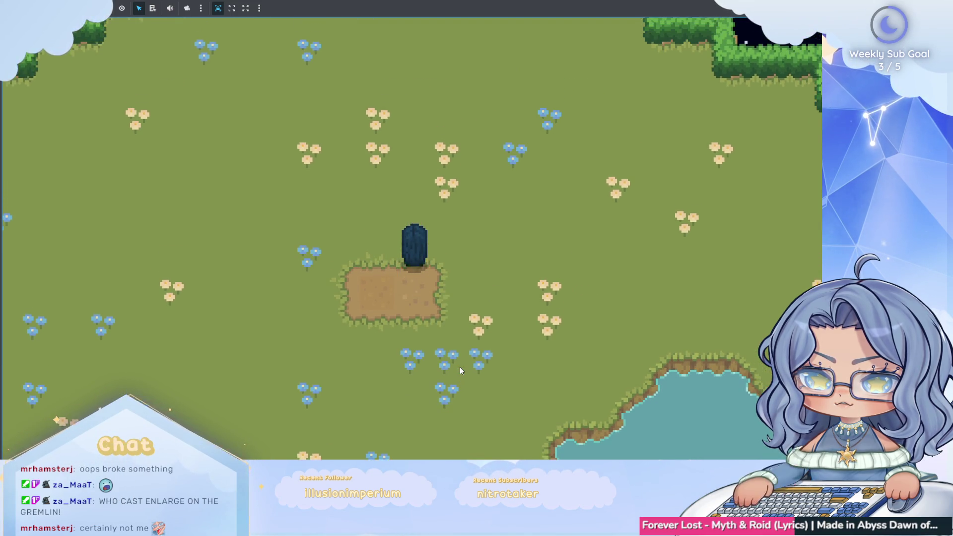
{"action": "key", "text": "a"}
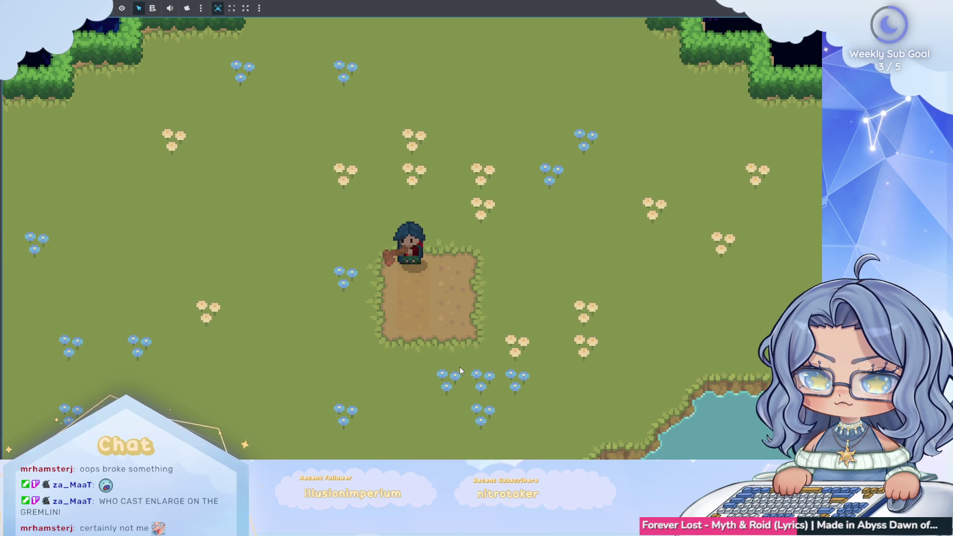
{"action": "key", "text": "a"}
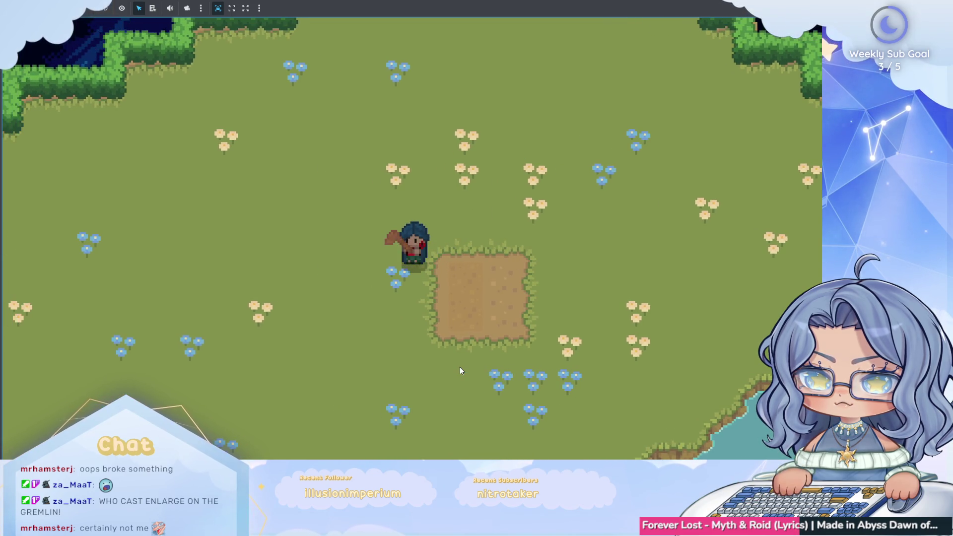
{"action": "key", "text": "s"}
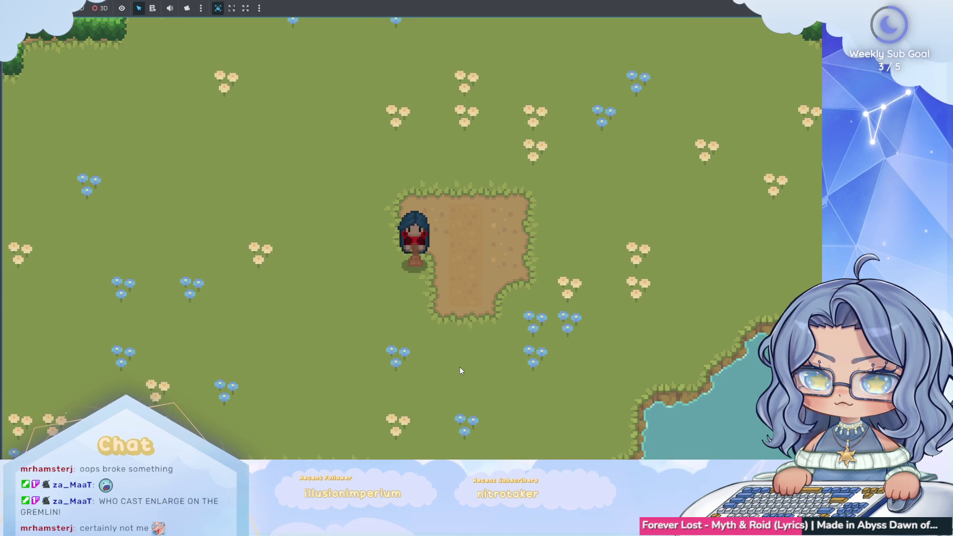
{"action": "key", "text": "a"}
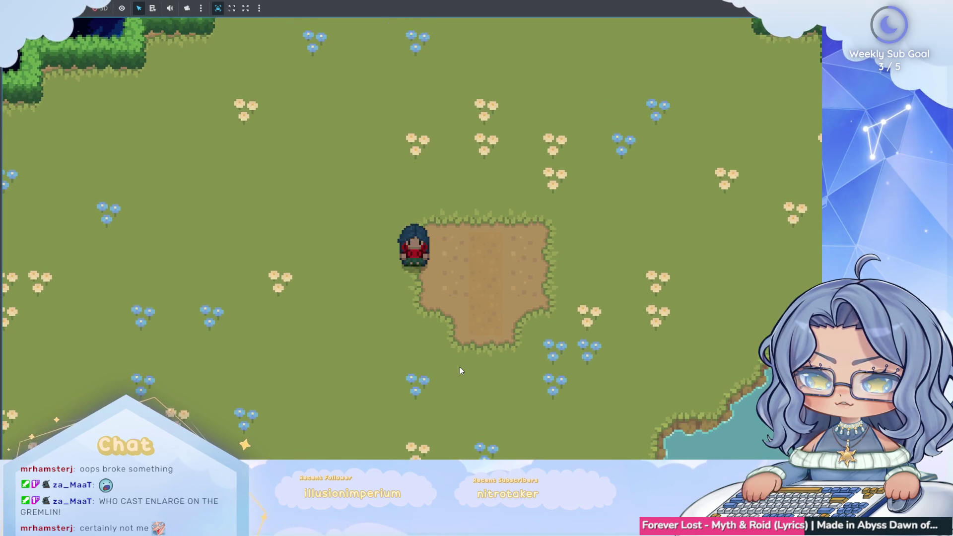
{"action": "key", "text": "s"}
{"action": "key", "text": "w"}
{"action": "key", "text": "s"}
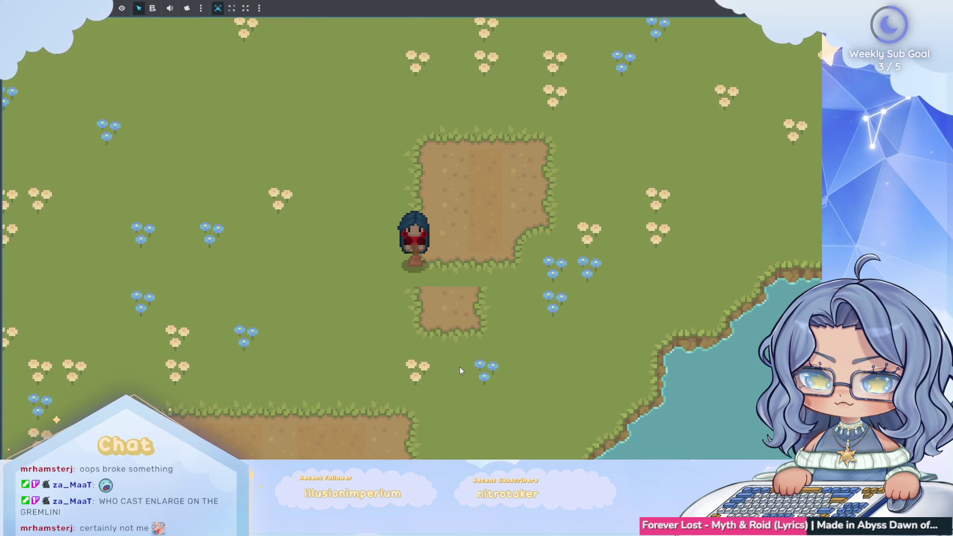
{"action": "key", "text": "a"}
{"action": "key", "text": "w"}
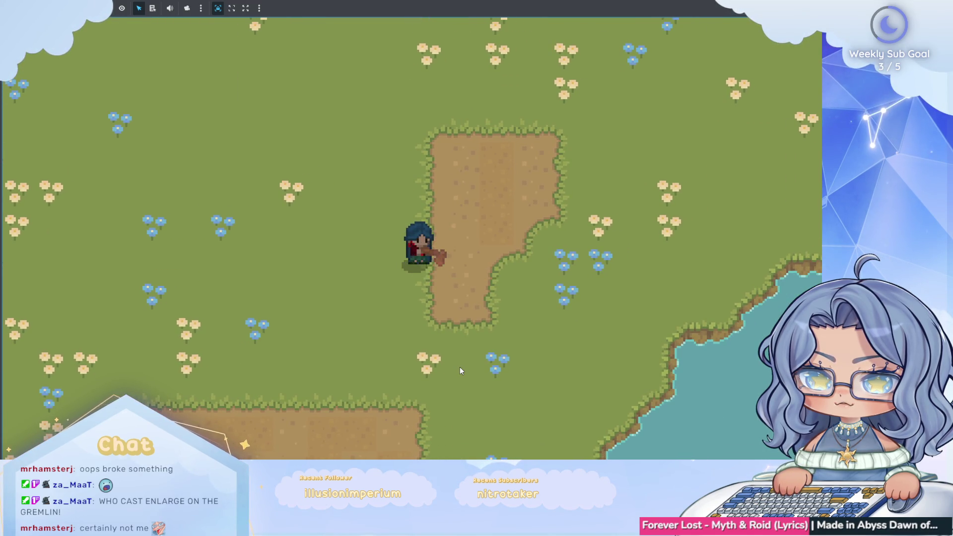
{"action": "key", "text": "d"}
{"action": "key", "text": "d"}
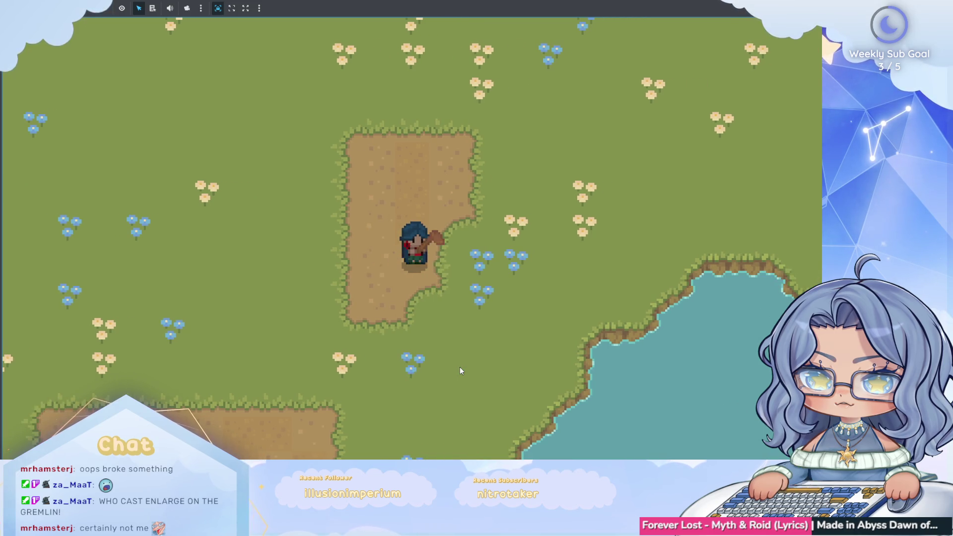
Step: Walk the character around the field hoeing more grass, then stop the game with F8
{"action": "key", "text": "w"}
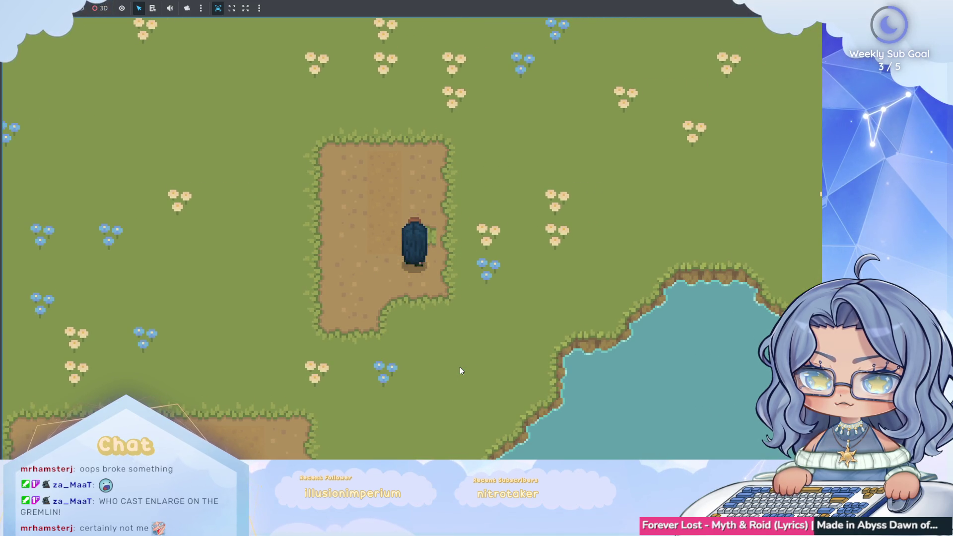
{"action": "key", "text": "d"}
{"action": "key", "text": "s"}
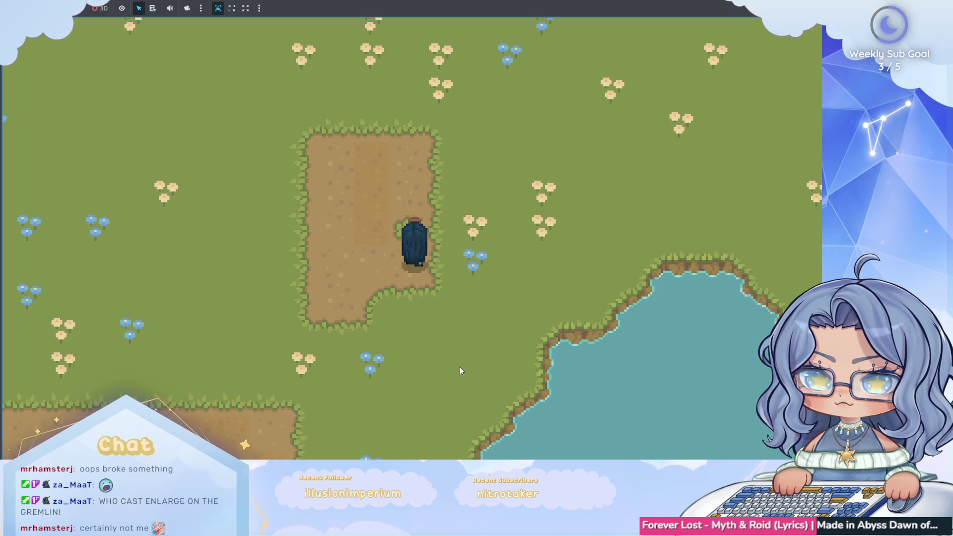
{"action": "key", "text": "w"}
{"action": "key", "text": "w"}
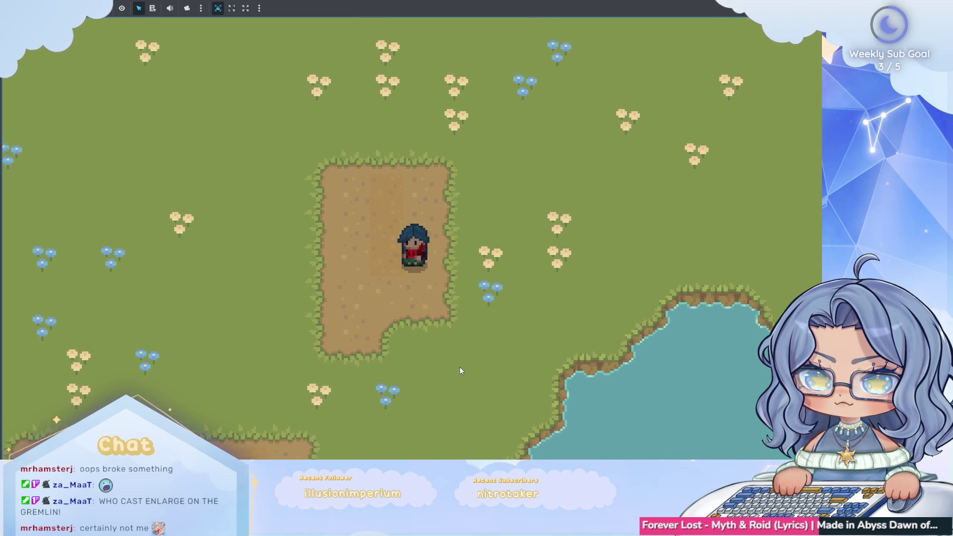
{"action": "key", "text": "s"}
{"action": "key", "text": "a"}
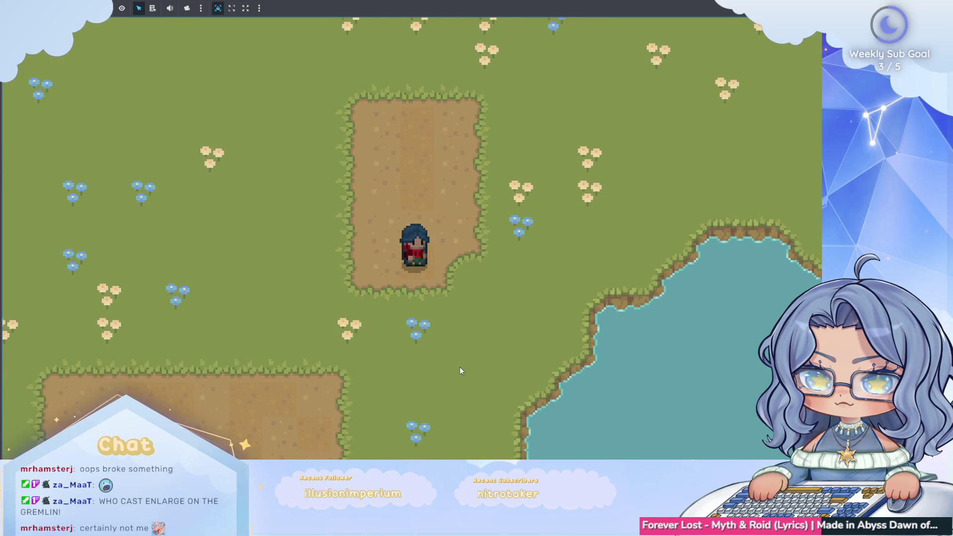
{"action": "key", "text": "d"}
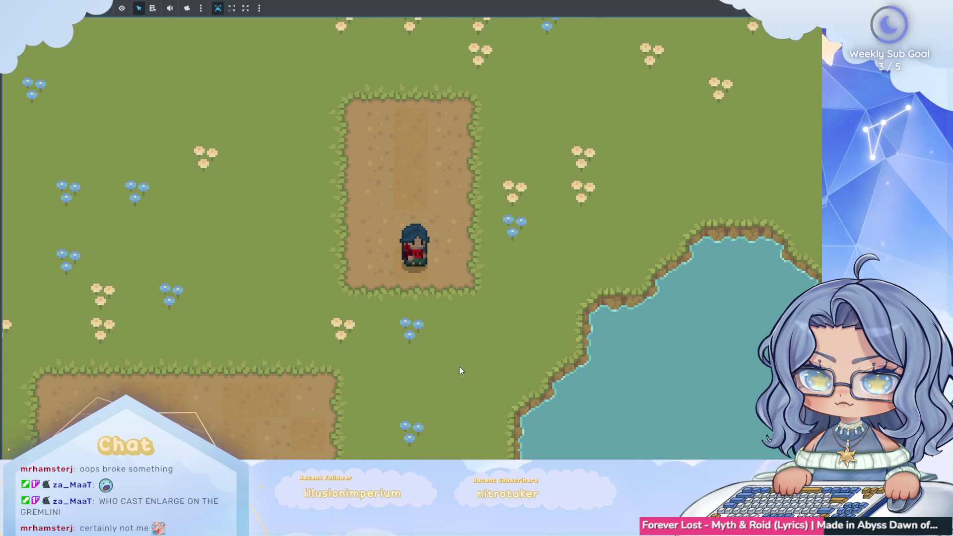
{"action": "key", "text": "w"}
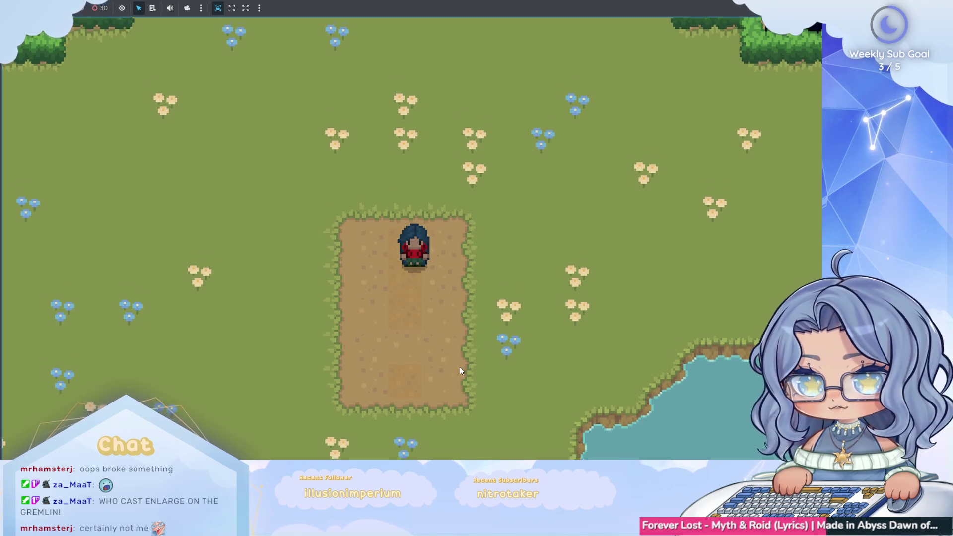
{"action": "key", "text": "s"}
{"action": "key", "text": "w"}
{"action": "key", "text": "a"}
{"action": "key", "text": "d"}
{"action": "key", "text": "s"}
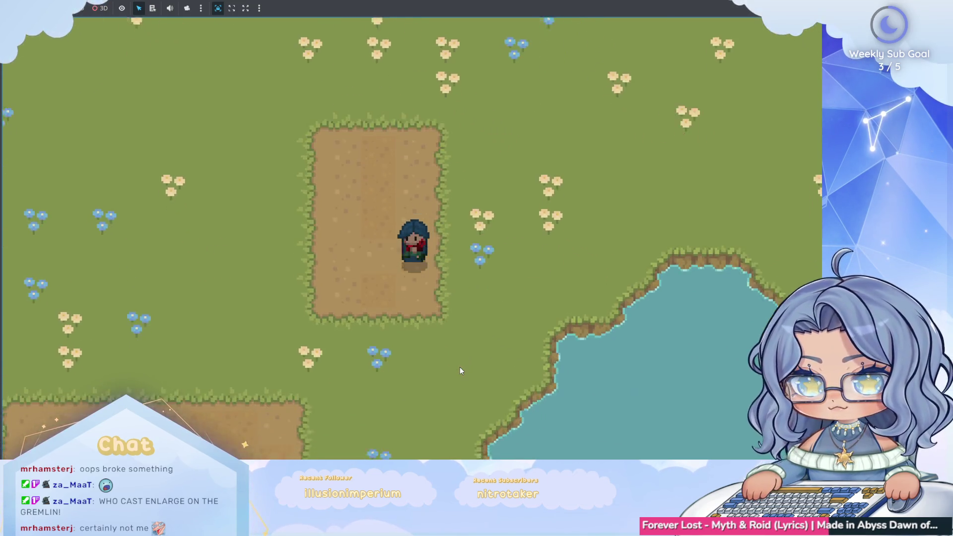
{"action": "key", "text": "a"}
{"action": "key", "text": "w"}
{"action": "key", "text": "d"}
{"action": "key", "text": "s"}
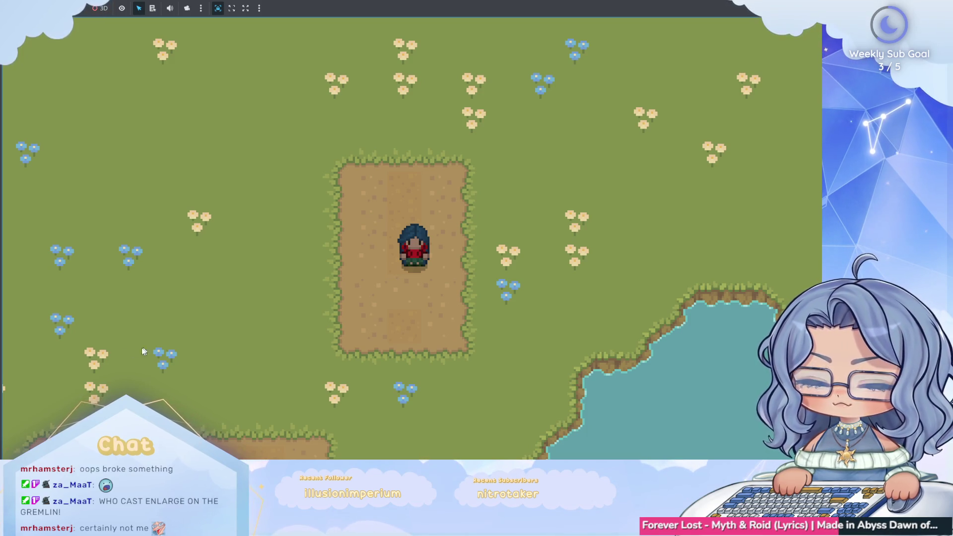
{"action": "key", "text": "F8"}
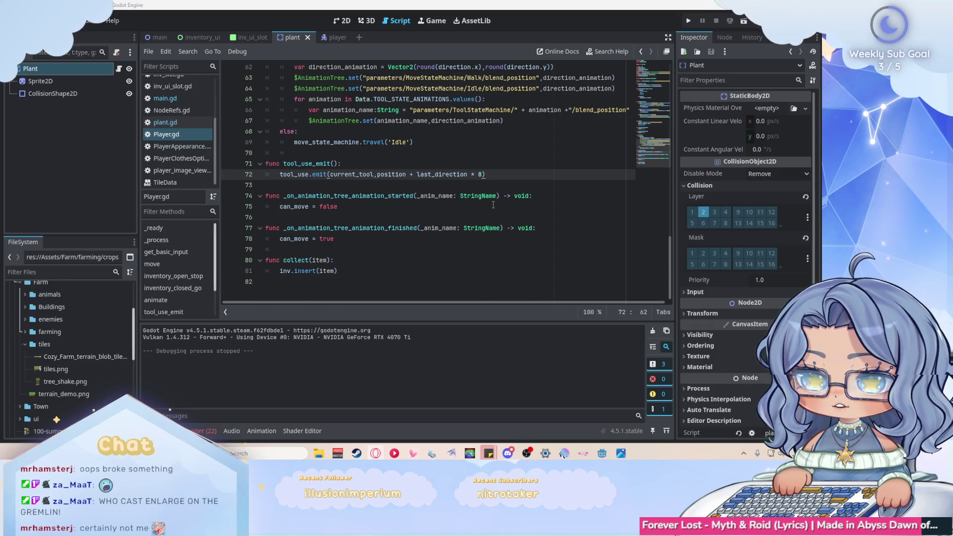
Step: Below the grid_coord declaration, add a line: 'grid_coord.x += -1 if pos.x <0 else 0'
{"action": "scroll", "coordinate": [494, 204], "scroll_direction": "up", "scroll_amount": 4}
{"action": "scroll", "coordinate": [489, 203], "scroll_direction": "up", "scroll_amount": 11}
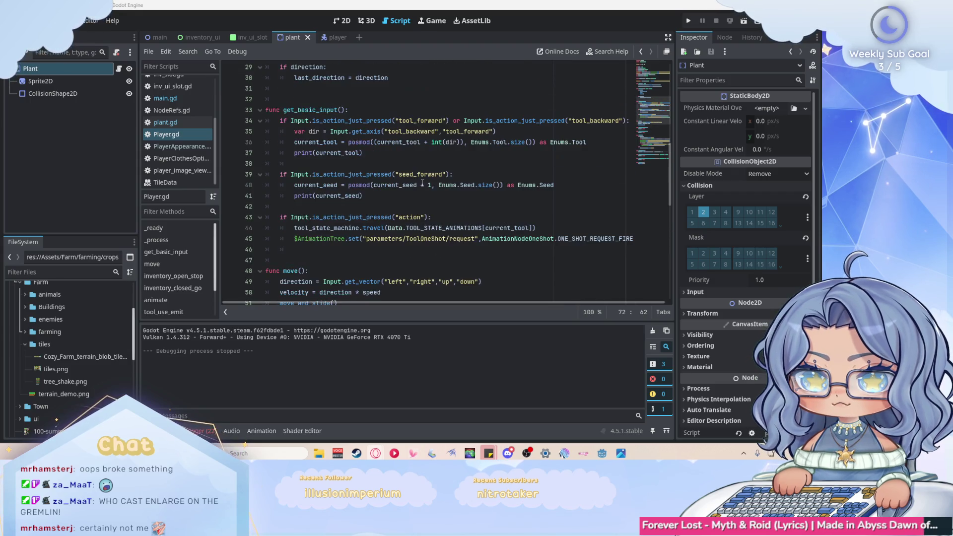
{"action": "scroll", "coordinate": [423, 183], "scroll_direction": "up", "scroll_amount": 5}
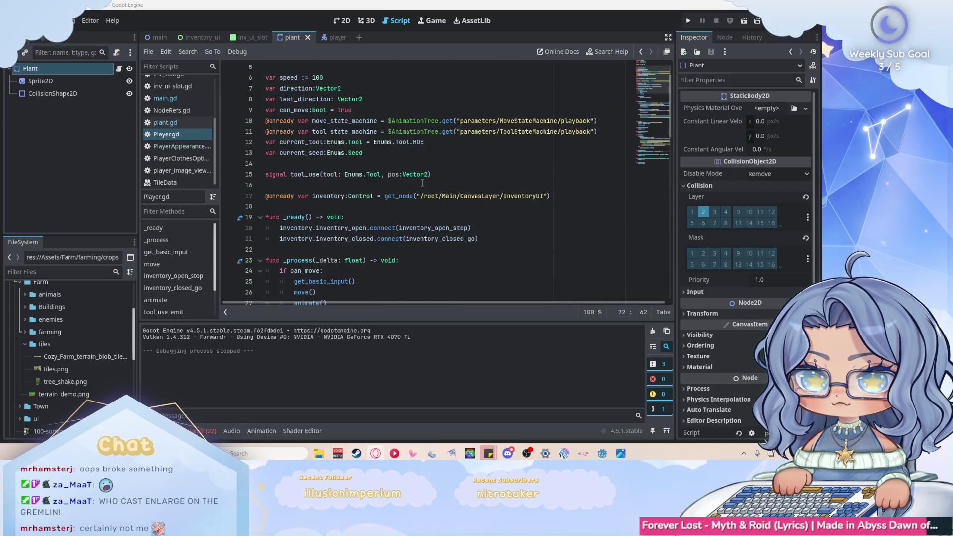
{"action": "scroll", "coordinate": [422, 183], "scroll_direction": "down", "scroll_amount": 5}
{"action": "left_click", "coordinate": [165, 99]}
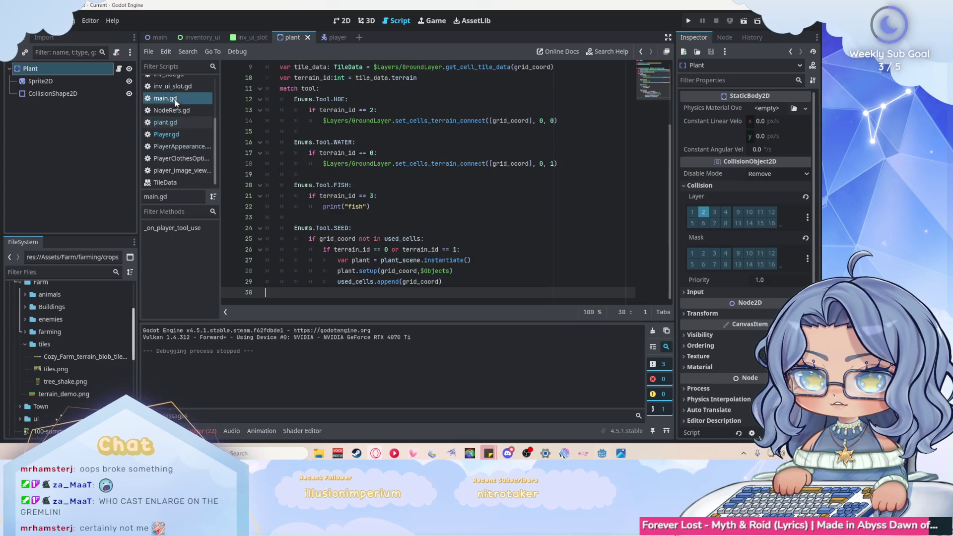
{"action": "scroll", "coordinate": [491, 166], "scroll_direction": "up", "scroll_amount": 3}
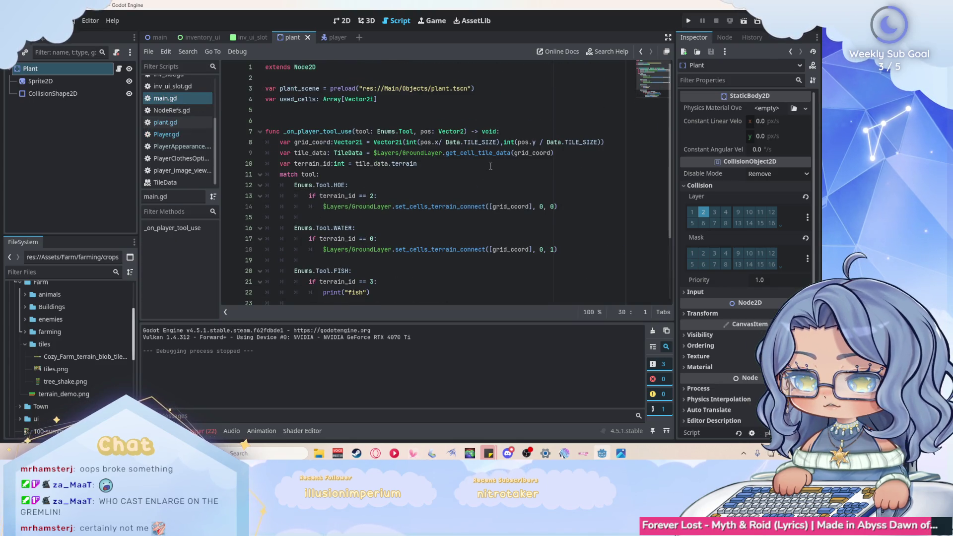
{"action": "left_click", "coordinate": [465, 173]}
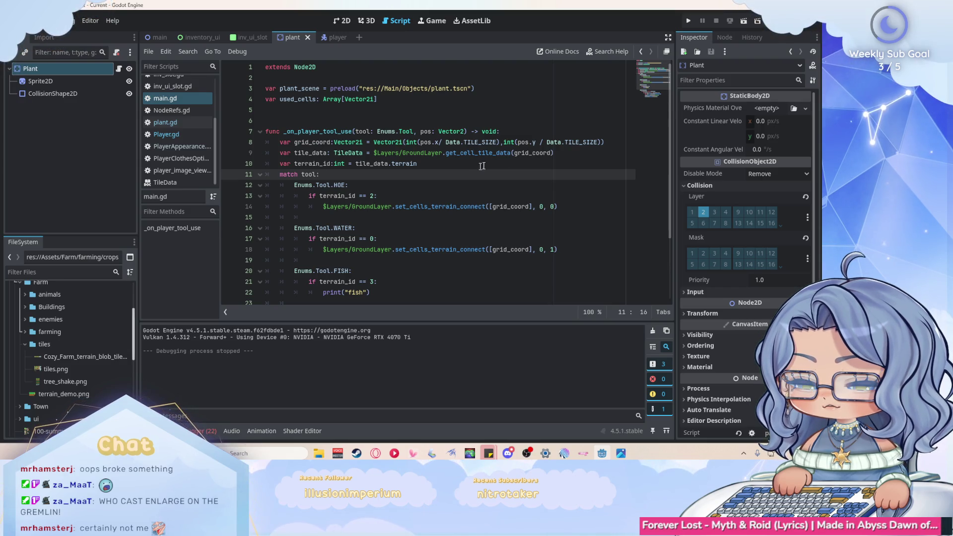
{"action": "left_click", "coordinate": [621, 144]}
{"action": "key", "text": "Return"}
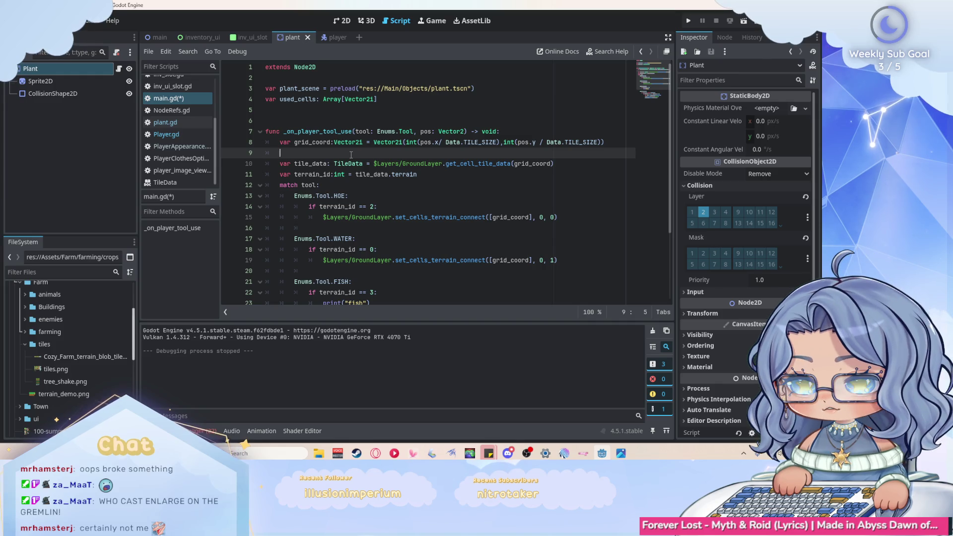
{"action": "type", "text": "gird_c"}
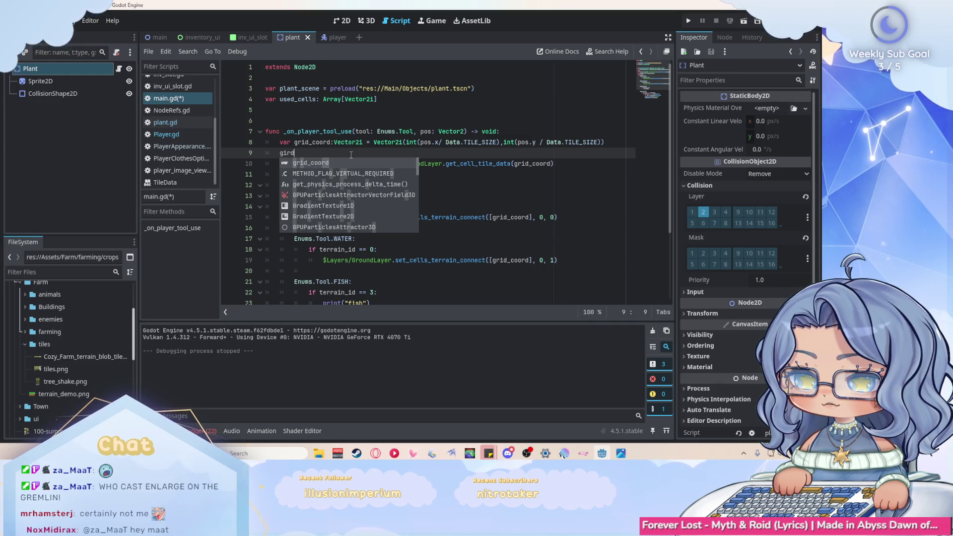
{"action": "type", "text": "oord.x"}
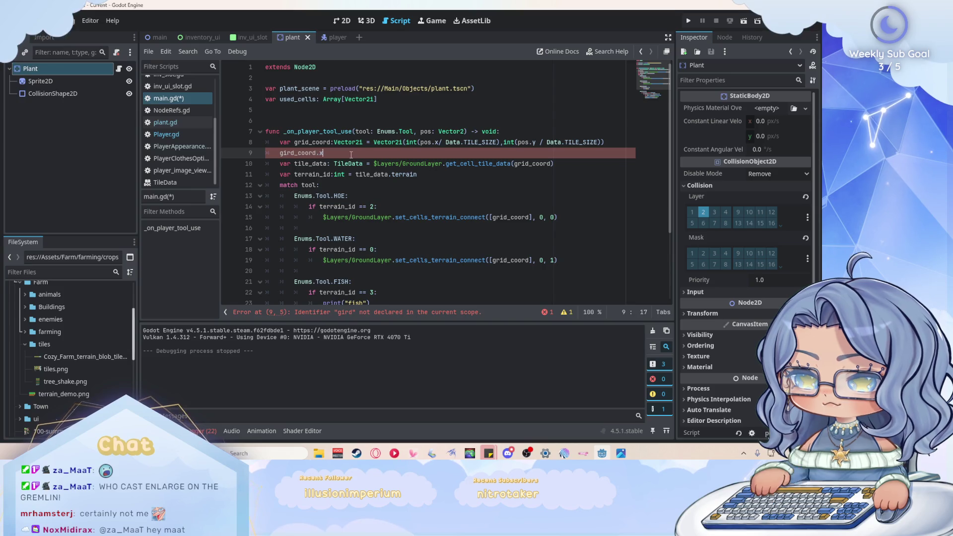
{"action": "type", "text": " +="}
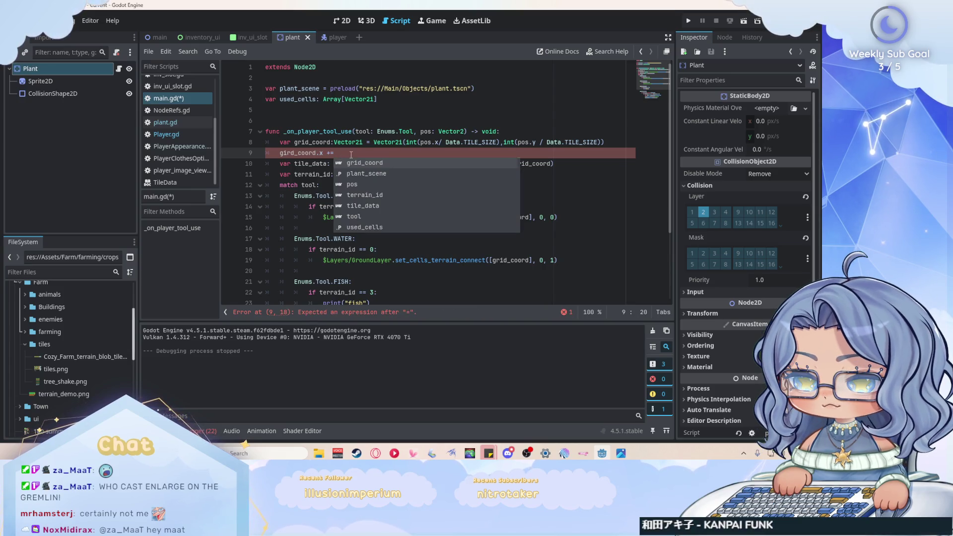
{"action": "type", "text": " -1 if pos"}
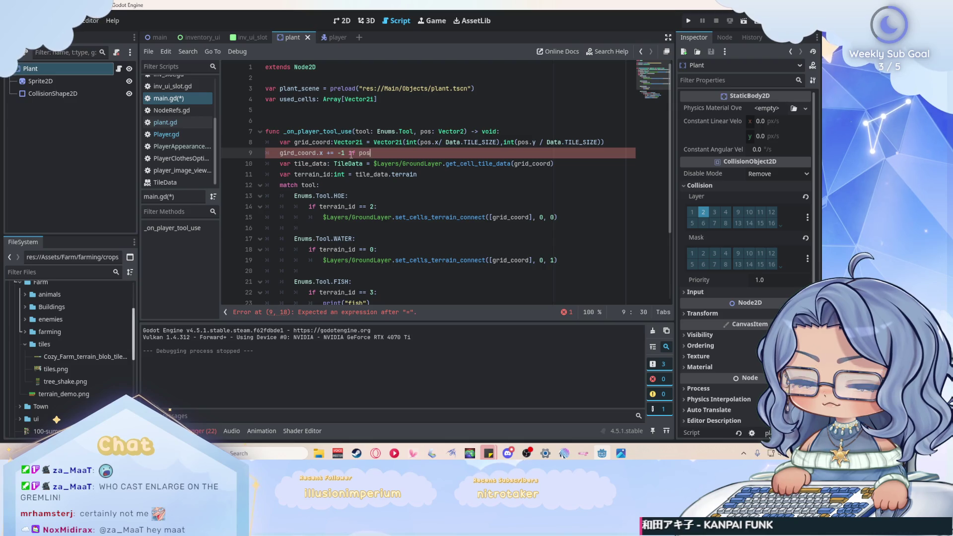
{"action": "type", "text": ".x <0 else 0"}
Step: Correct the misspelled 'gird' to 'grid_coord' in the new adjustment line
{"action": "left_click", "coordinate": [289, 154]}
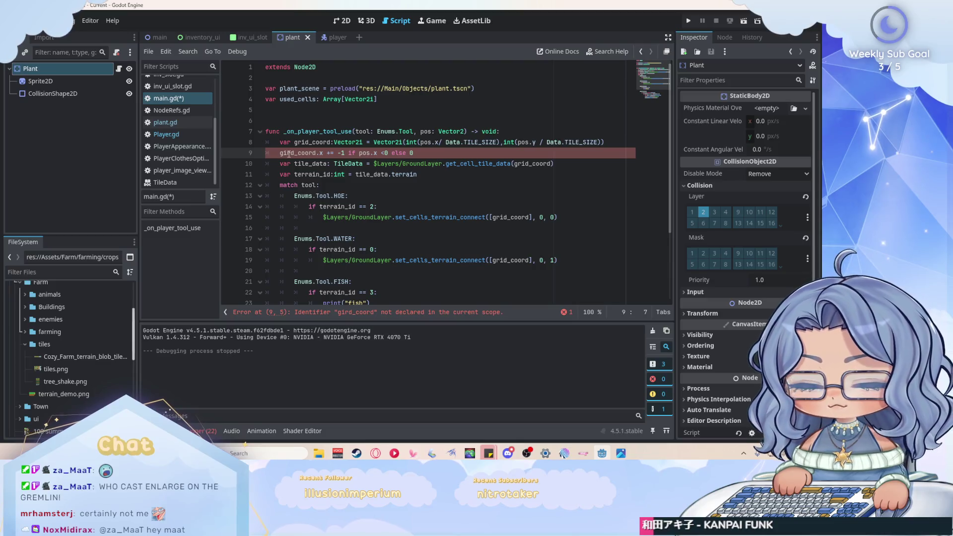
{"action": "key", "text": "Delete"}
{"action": "key", "text": "Left"}
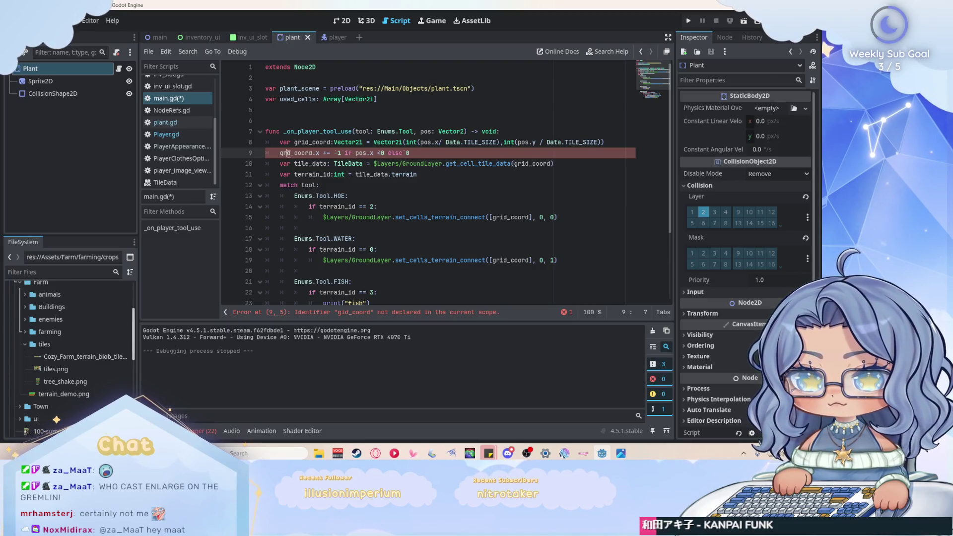
{"action": "type", "text": "rid"}
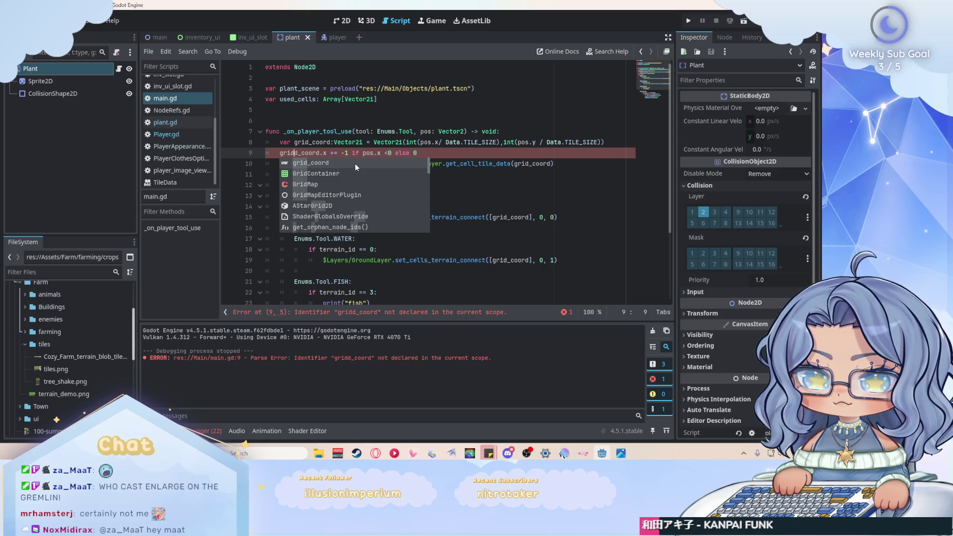
{"action": "key", "text": "Return"}
{"action": "key", "text": "End"}
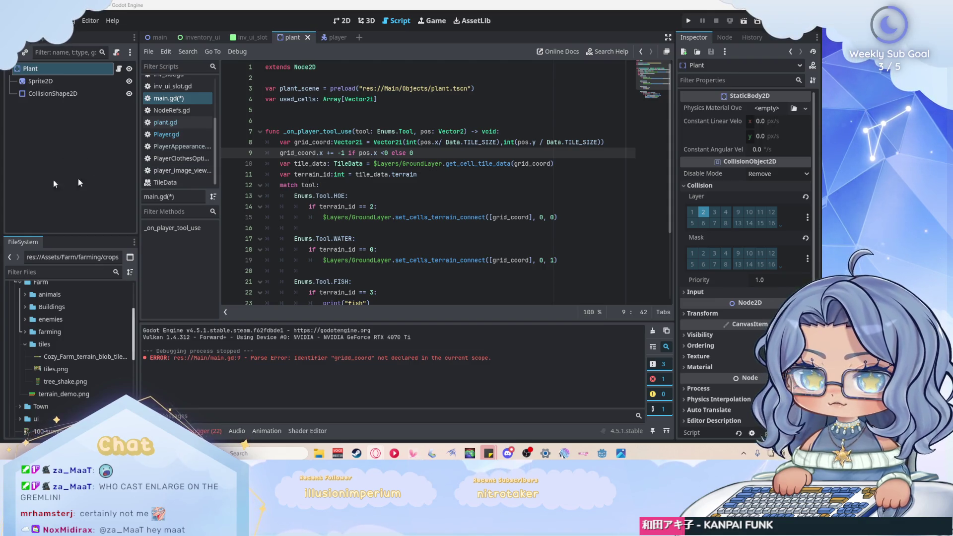
Step: Duplicate the adjustment line as 'grid_coord.y += -1 if pos.y <0 else 0' and save
{"action": "left_click_drag", "start_coordinate": [422, 151], "coordinate": [279, 154]}
{"action": "key", "text": "ctrl+c"}
{"action": "left_click", "coordinate": [454, 152]}
{"action": "key", "text": "Return"}
{"action": "key", "text": "ctrl+v"}
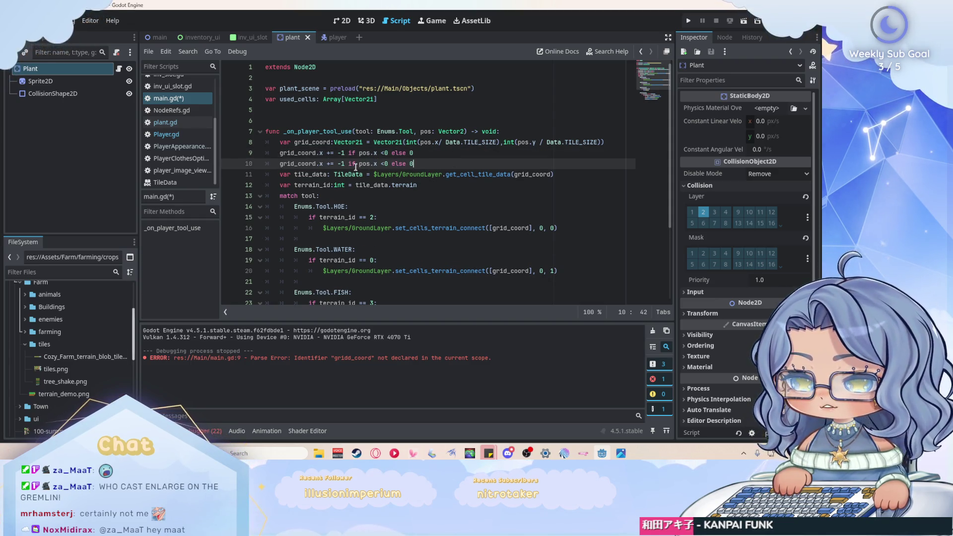
{"action": "double_click", "coordinate": [320, 163]}
{"action": "mouse_move", "coordinate": [320, 163]}
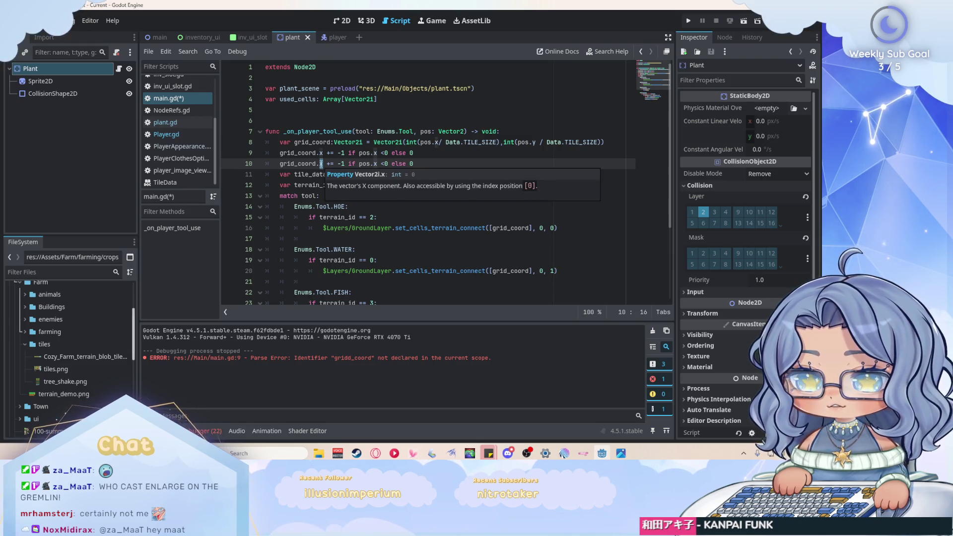
{"action": "type", "text": "y"}
{"action": "double_click", "coordinate": [374, 163]}
{"action": "type", "text": "y"}
{"action": "key", "text": "ctrl+s"}
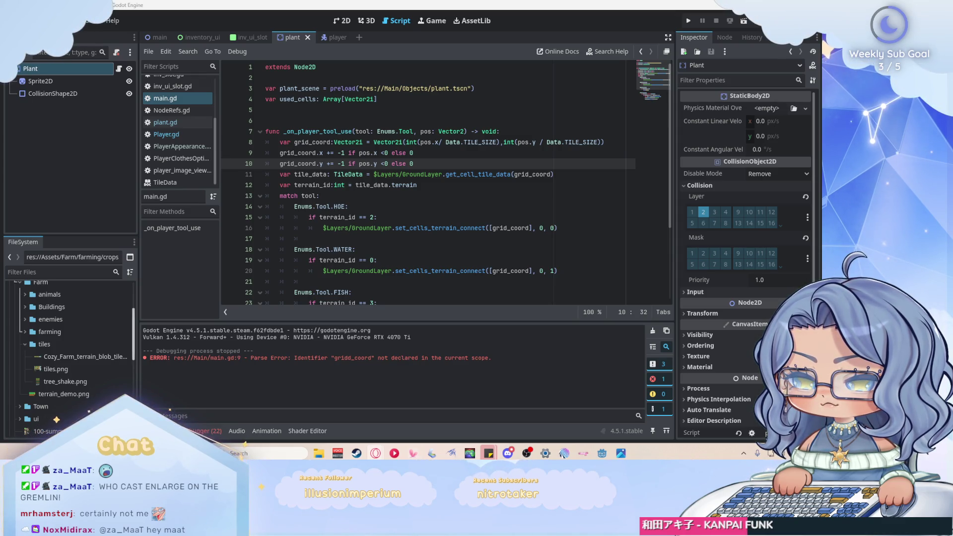
Step: Run the project and finish character creation to start playing
{"action": "left_click", "coordinate": [583, 142]}
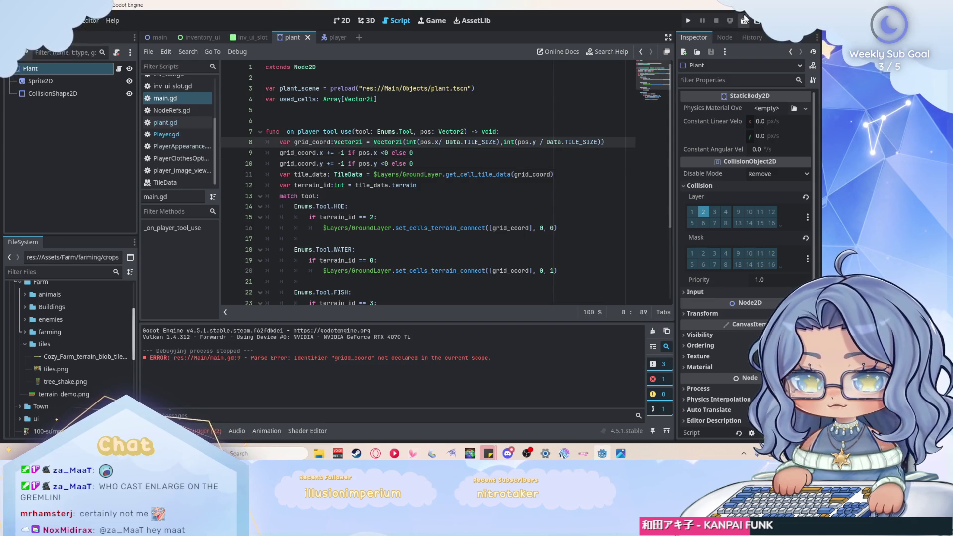
{"action": "left_click", "coordinate": [689, 20]}
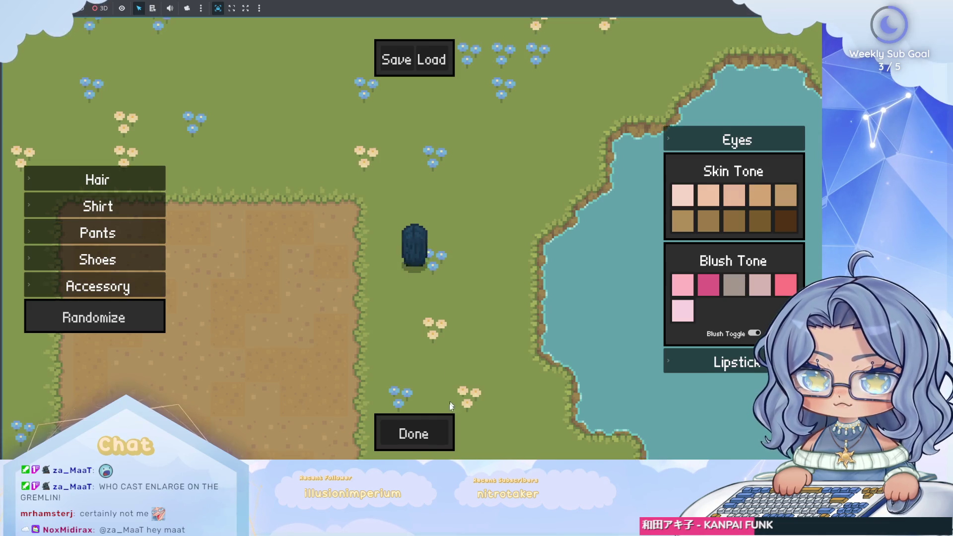
{"action": "left_click", "coordinate": [433, 422]}
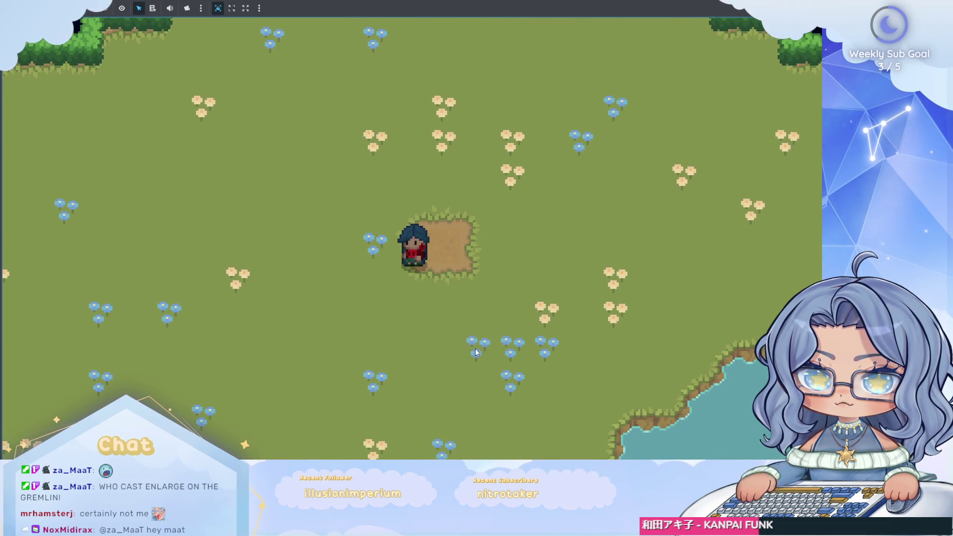
Step: Walk north, south, east and west tilling tiles with the hoe, then stop the game with F8
{"action": "key", "text": "w"}
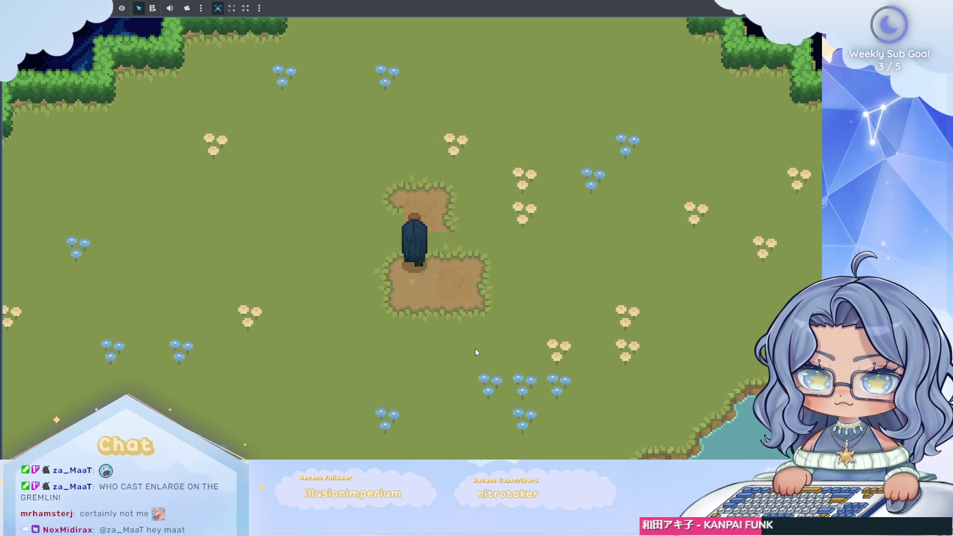
{"action": "key", "text": "s"}
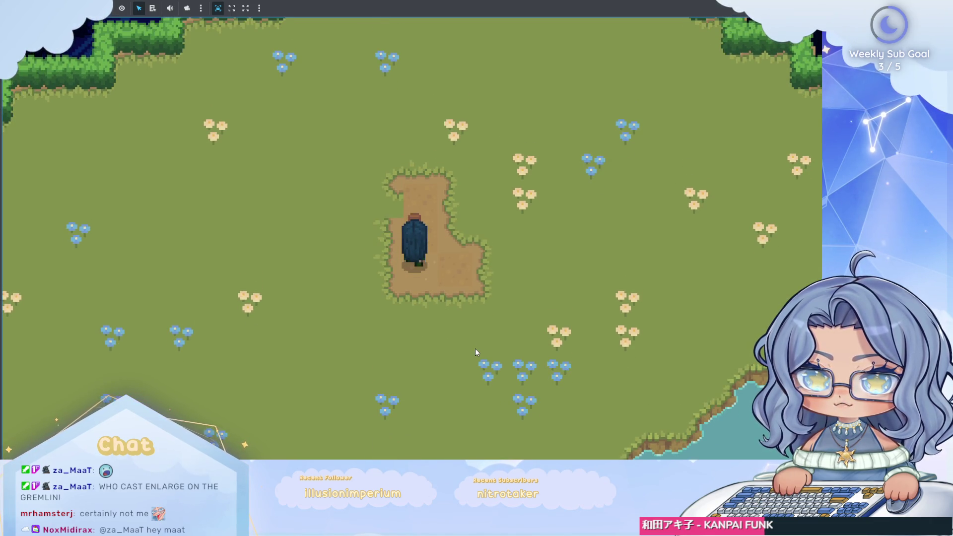
{"action": "key", "text": "w"}
{"action": "key", "text": "s"}
{"action": "key", "text": "space"}
{"action": "key", "text": "s"}
{"action": "key", "text": "d"}
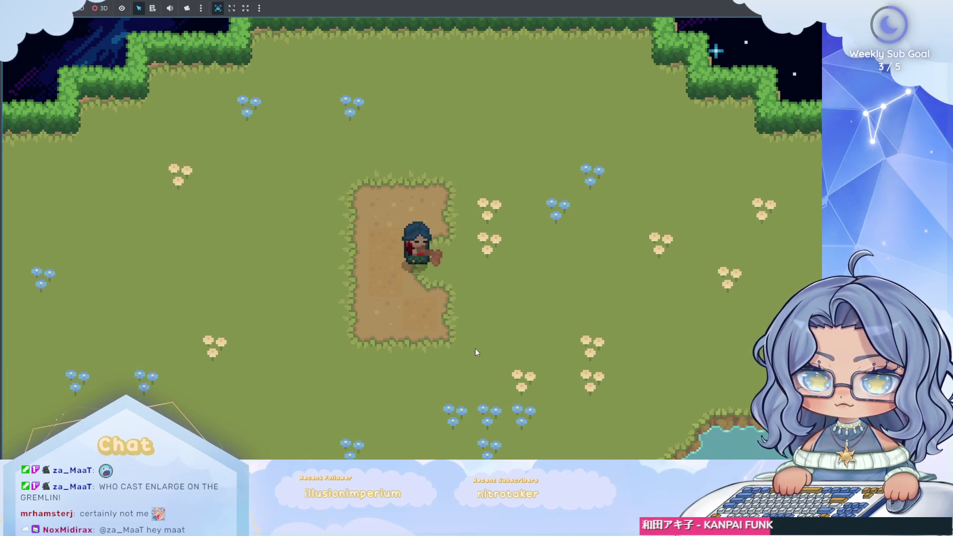
{"action": "key", "text": "s"}
{"action": "key", "text": "a"}
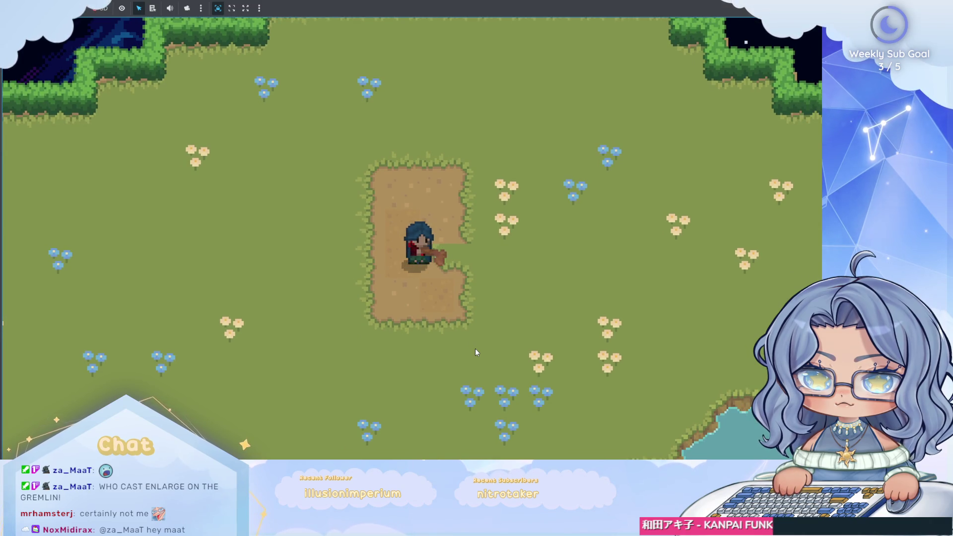
{"action": "key", "text": "d"}
{"action": "key", "text": "d"}
{"action": "key", "text": "space"}
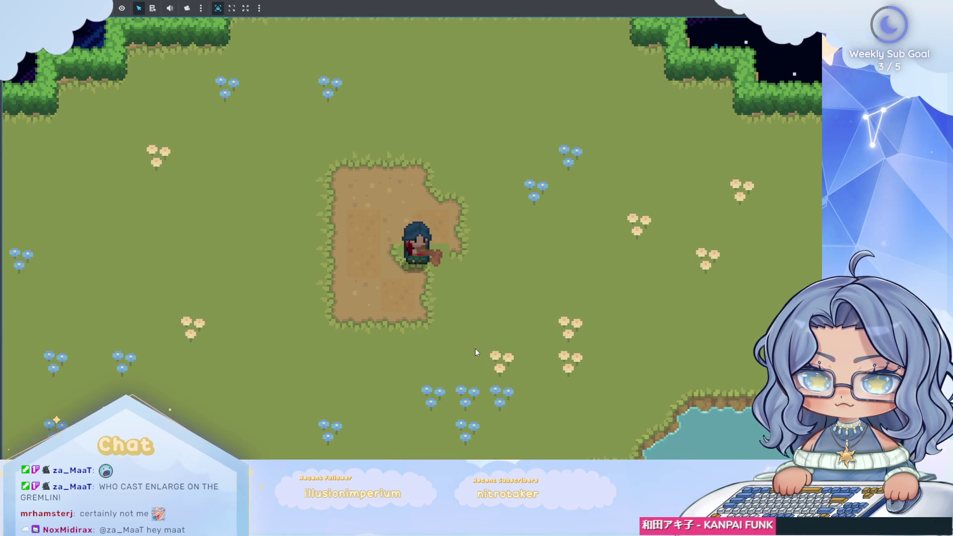
{"action": "key", "text": "s"}
{"action": "key", "text": "space"}
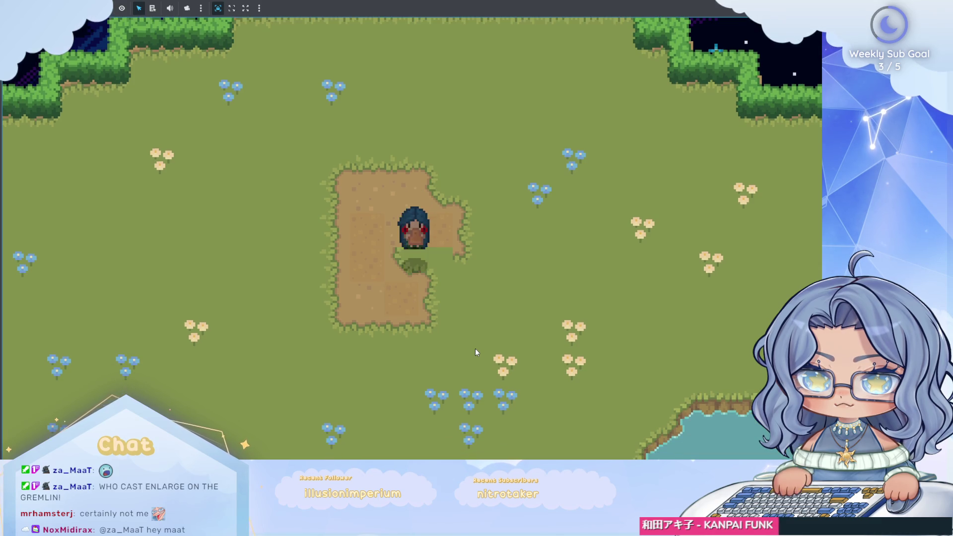
{"action": "key", "text": "s"}
{"action": "key", "text": "a"}
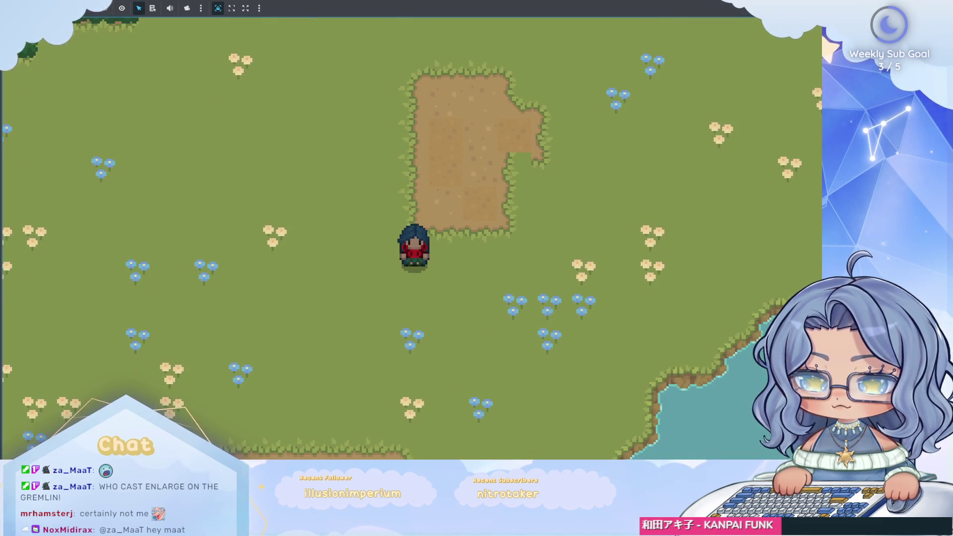
{"action": "key", "text": "F8"}
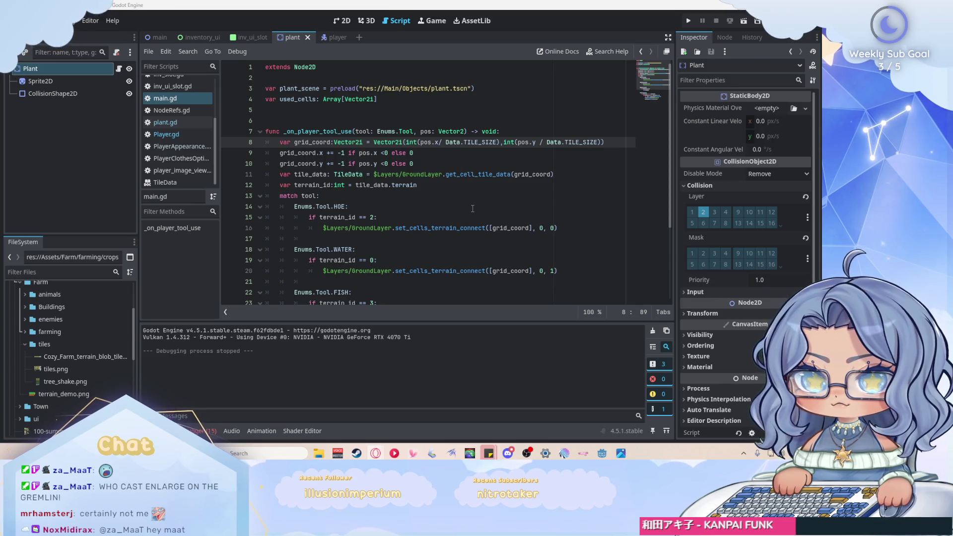
Step: Write 'func show_marker() -> void:' with 'var pos = player.position + player.last_direction * 8'
{"action": "left_click", "coordinate": [462, 101]}
{"action": "key", "text": "Return"}
{"action": "key", "text": "Return"}
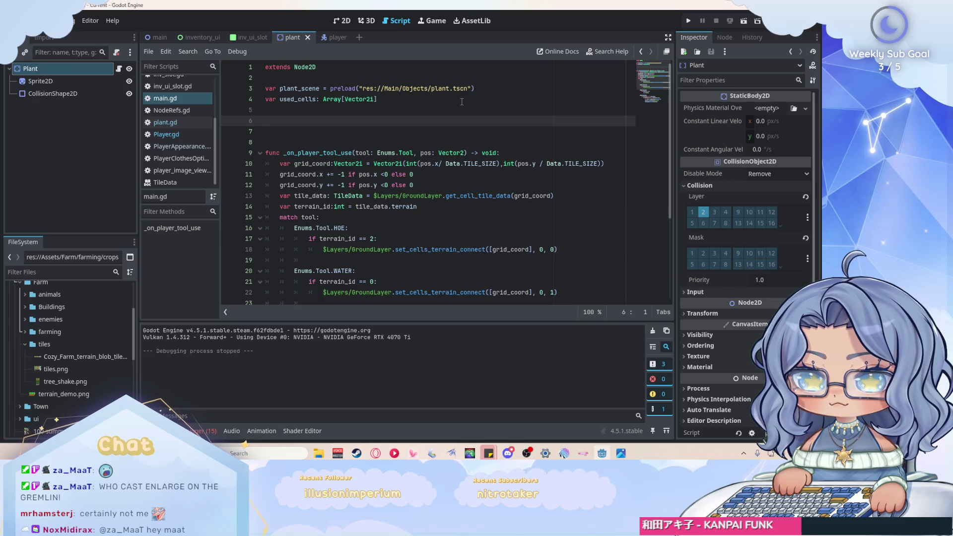
{"action": "type", "text": "func show_marker"}
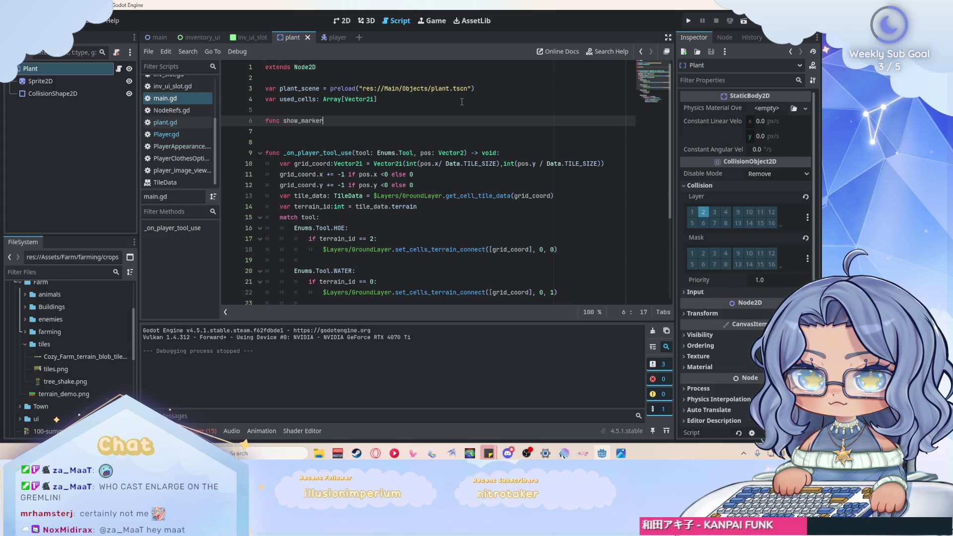
{"action": "type", "text": "(delta"}
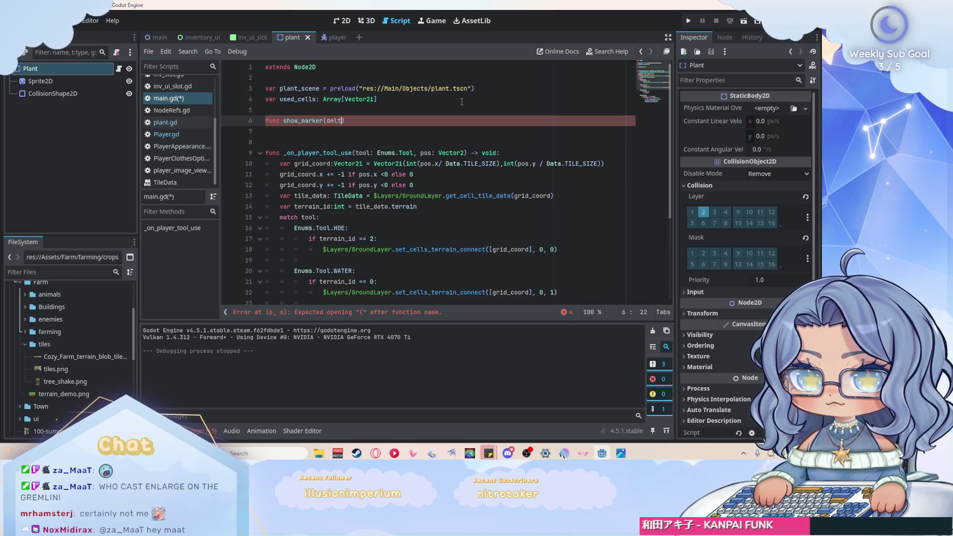
{"action": "type", "text": ":float"}
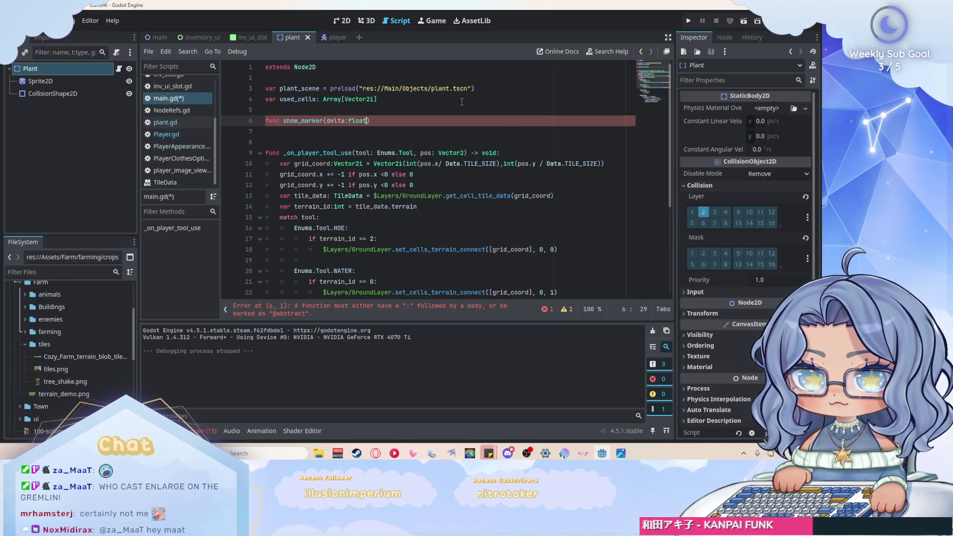
{"action": "key", "text": "BackSpace"}
{"action": "key", "text": "BackSpace"}
{"action": "key", "text": "BackSpace"}
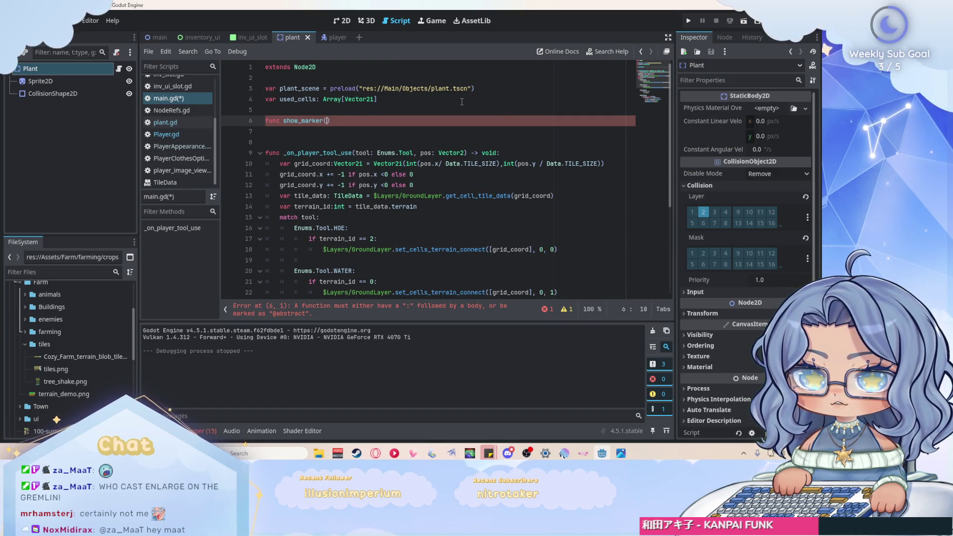
{"action": "type", "text": "-"}
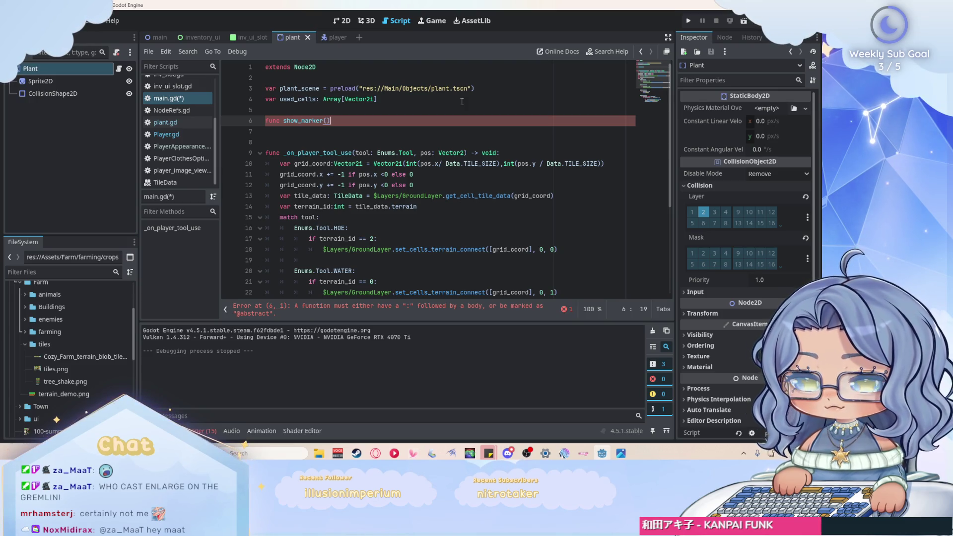
{"action": "type", "text": "> v"}
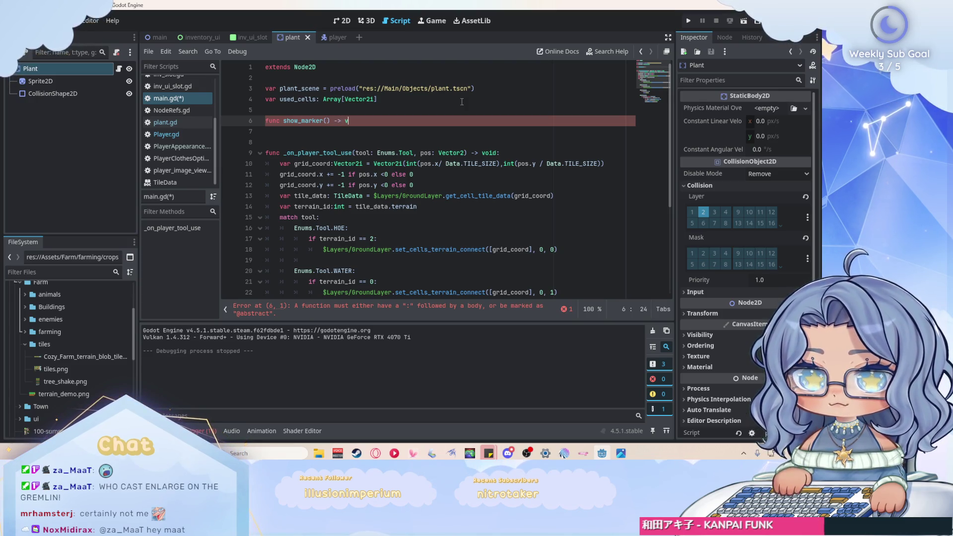
{"action": "type", "text": "oid:"}
{"action": "key", "text": "Return"}
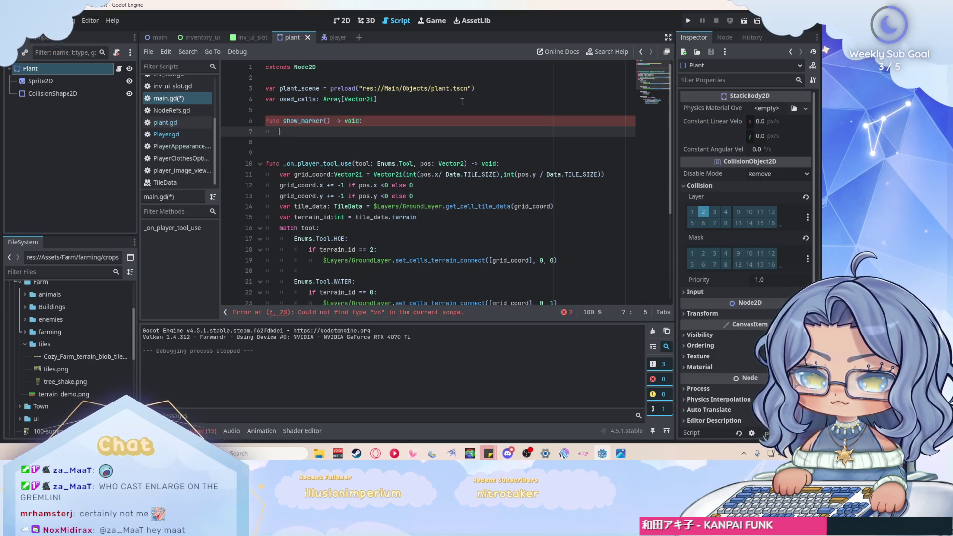
{"action": "type", "text": "var "}
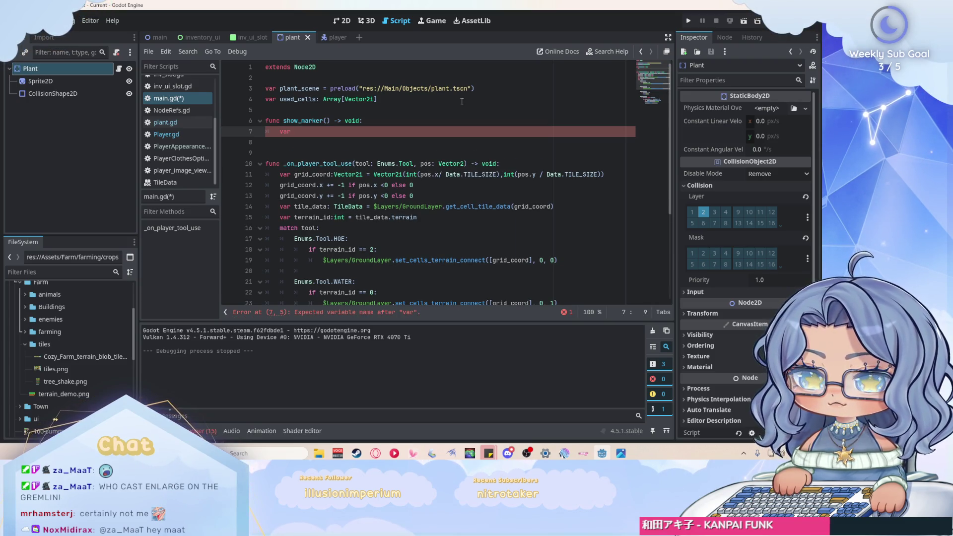
{"action": "type", "text": "pos = p"}
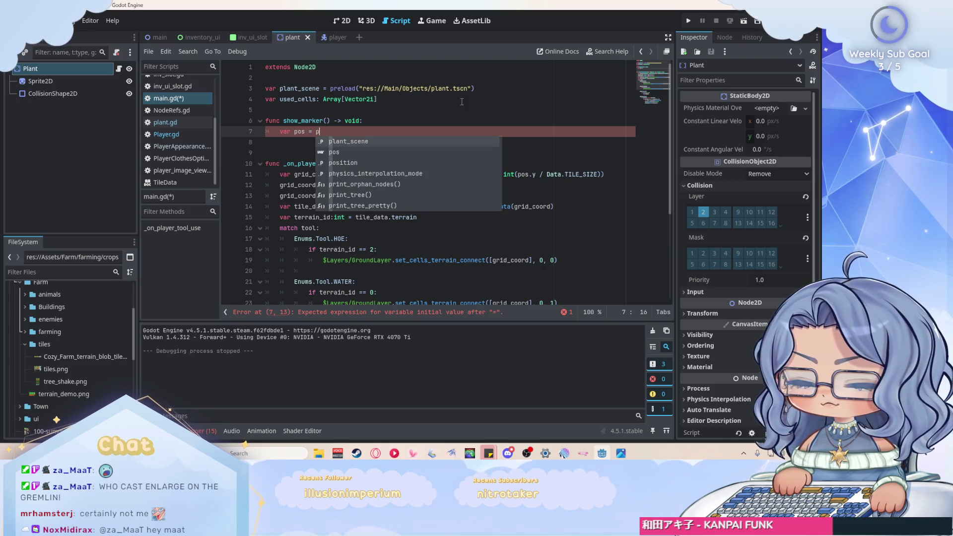
{"action": "type", "text": "layer.position "}
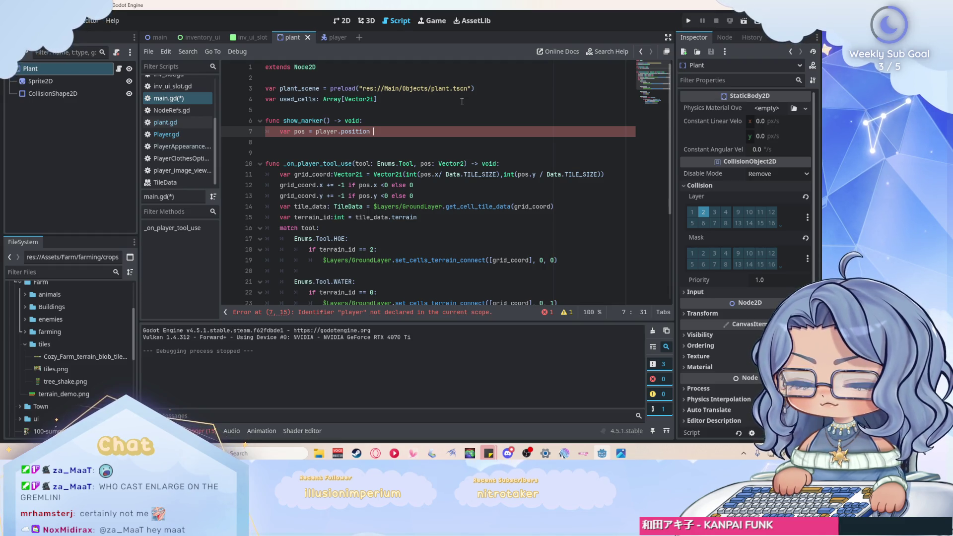
{"action": "type", "text": "+ "}
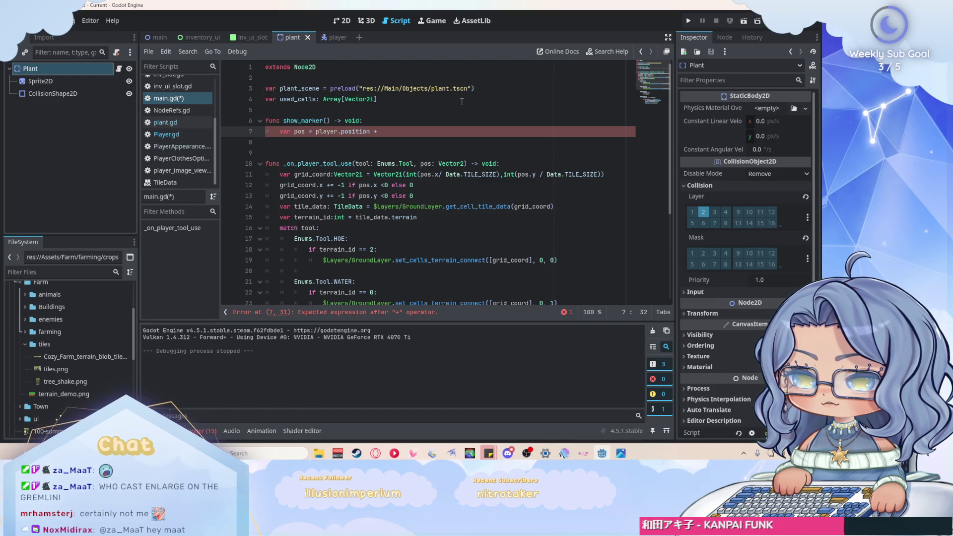
{"action": "type", "text": "player"}
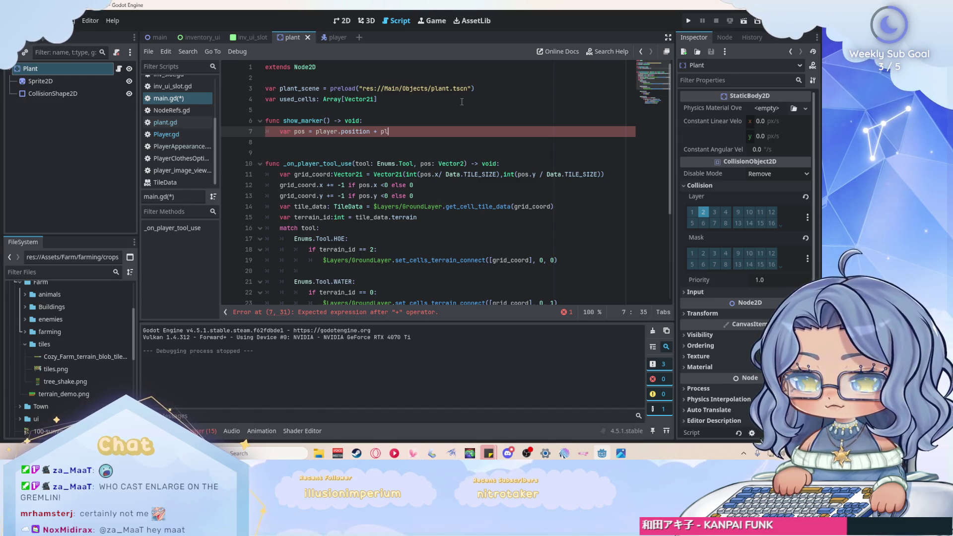
{"action": "type", "text": ".l"}
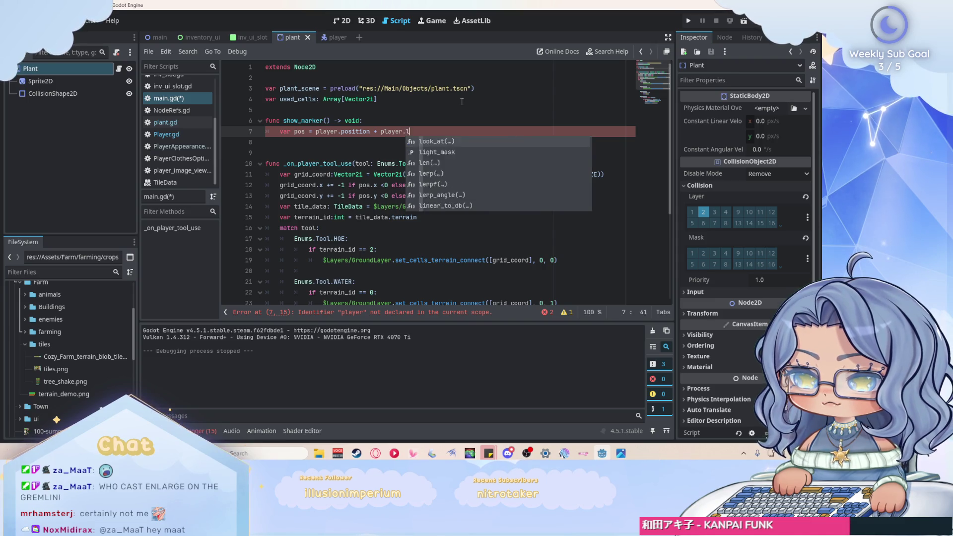
{"action": "type", "text": "ast_direction"}
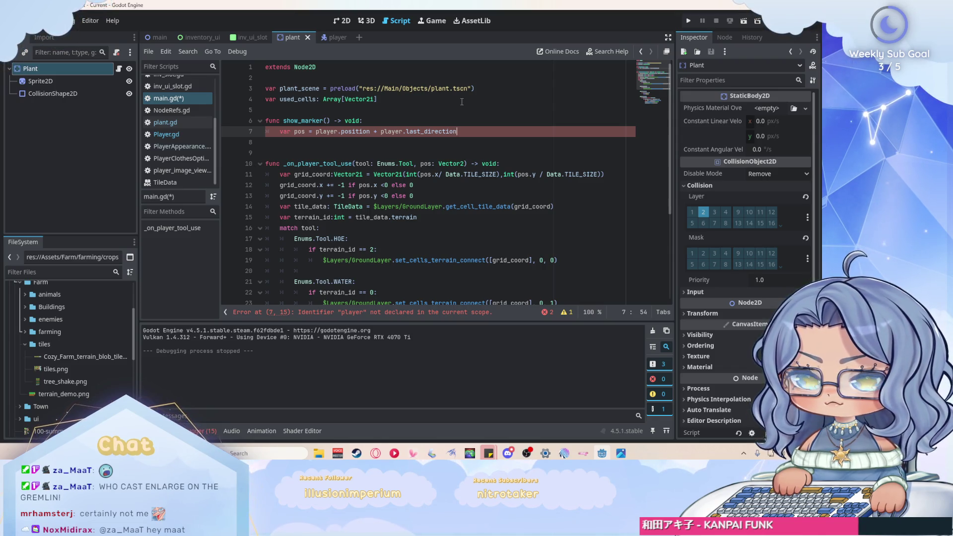
{"action": "type", "text": " * 8"}
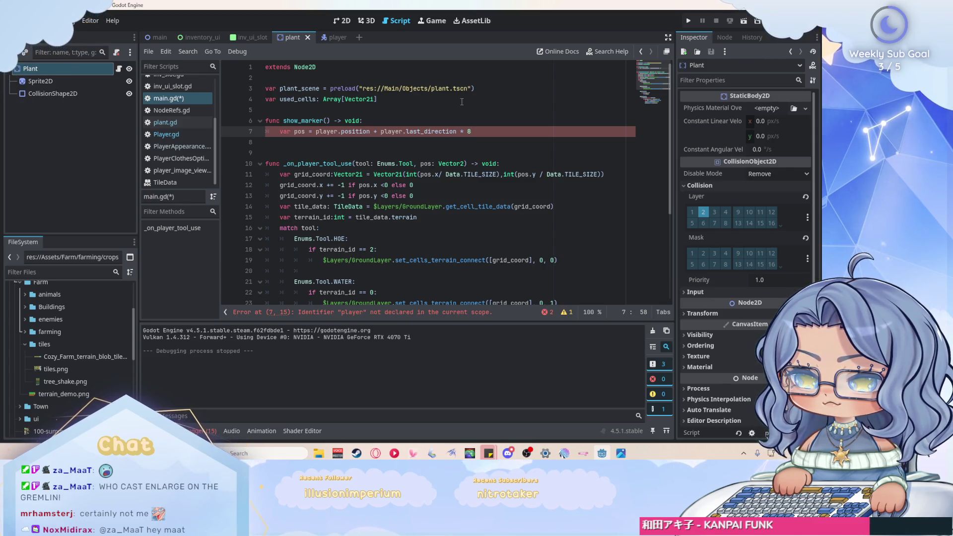
{"action": "key", "text": "Return"}
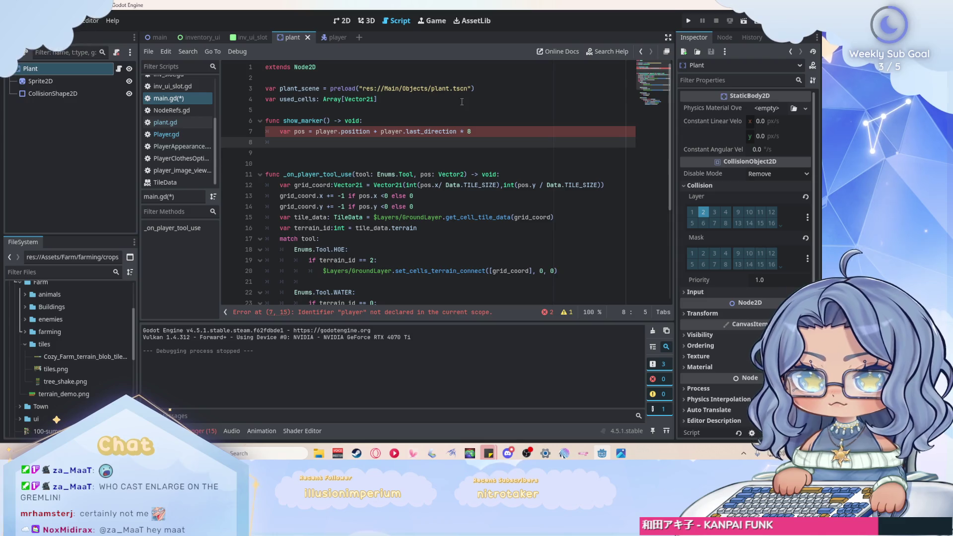
{"action": "left_click", "coordinate": [417, 78]}
{"action": "left_click", "coordinate": [410, 99]}
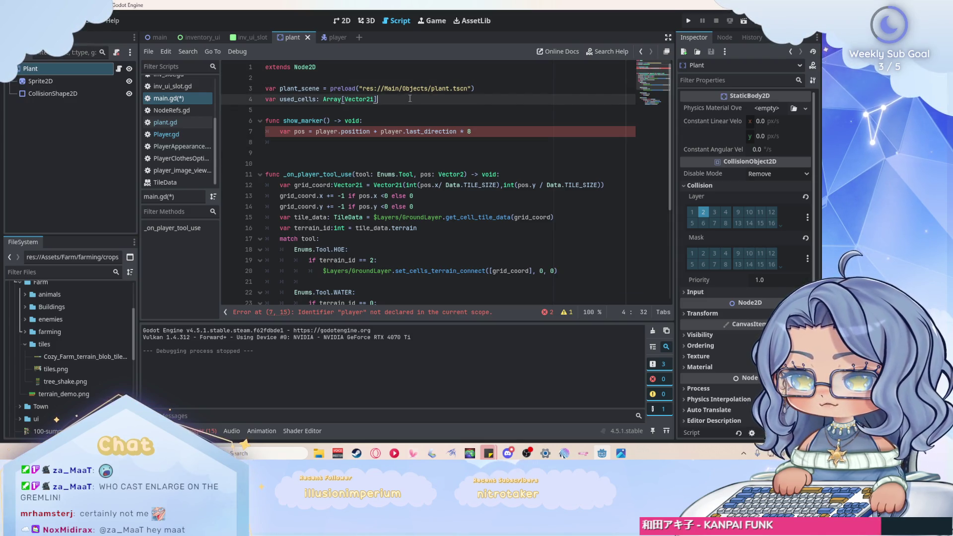
{"action": "key", "text": "Return"}
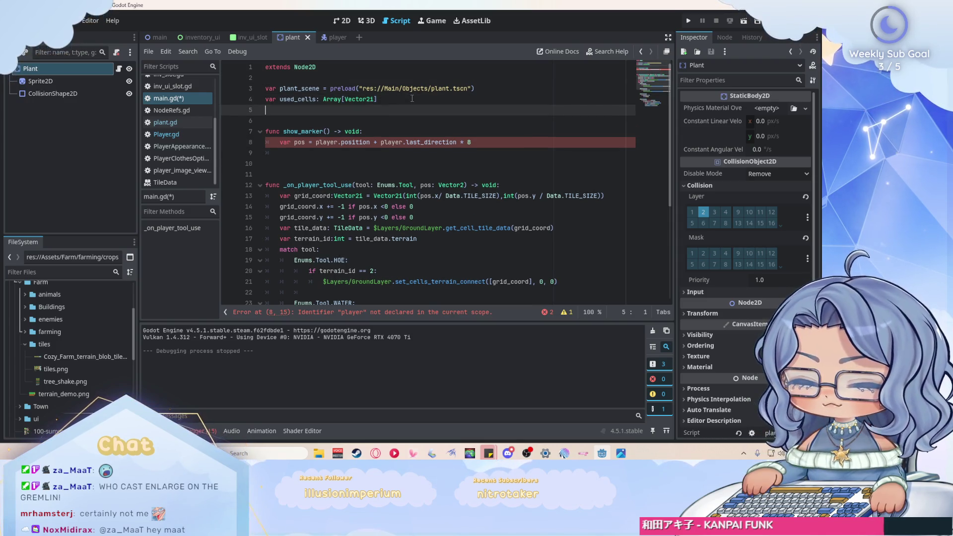
{"action": "type", "text": "@onready var player "}
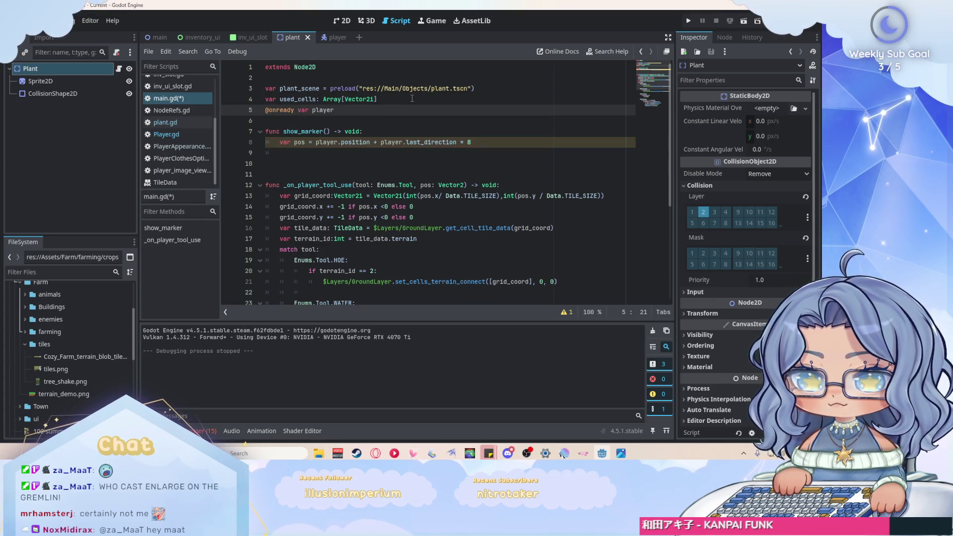
{"action": "type", "text": "="}
{"action": "mouse_move", "coordinate": [73, 106]}
{"action": "left_mouse_down"}
{"action": "mouse_move", "coordinate": [380, 127]}
{"action": "mouse_move", "coordinate": [394, 109]}
{"action": "left_mouse_up"}
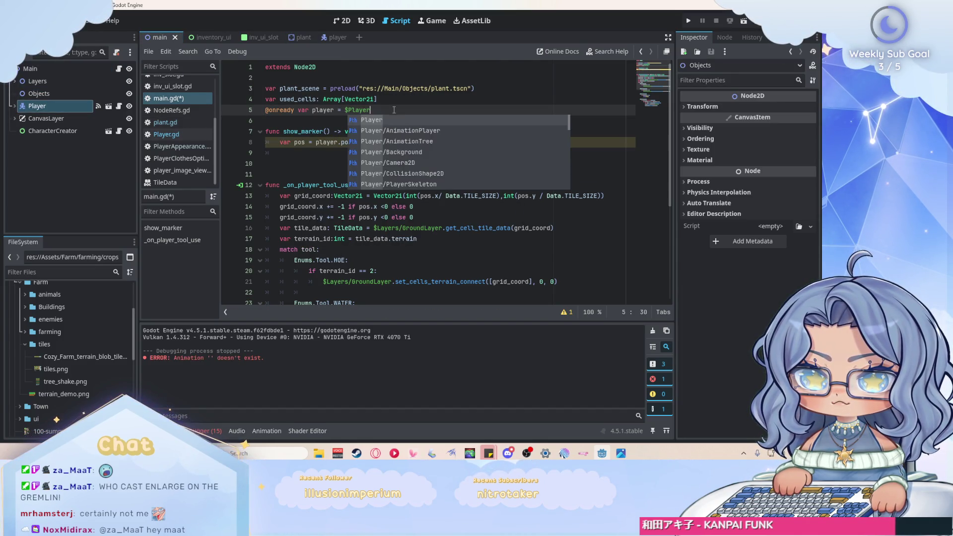
Step: Start a 'grid_coord: Vector2i = Vector2i' declaration inside show_marker
{"action": "left_click", "coordinate": [279, 153]}
{"action": "type", "text": "var grid"}
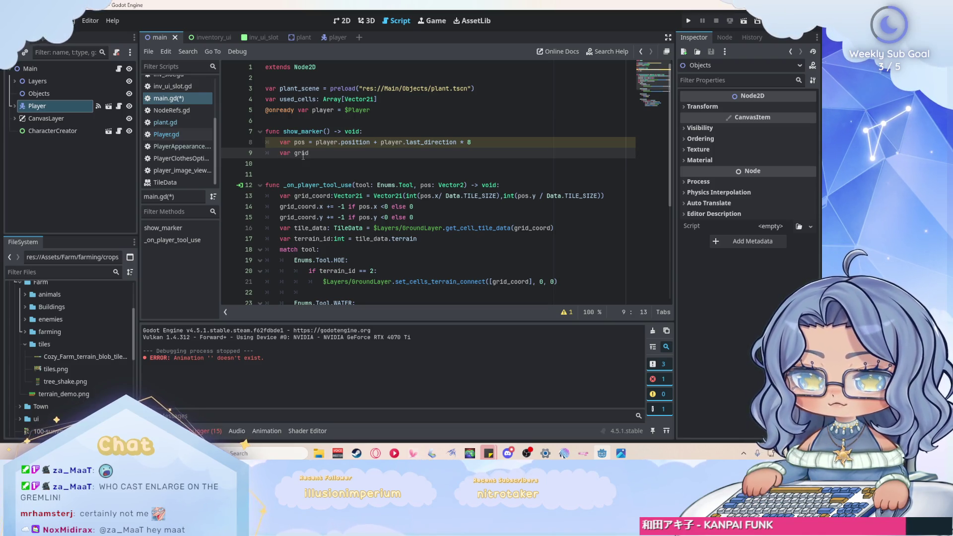
{"action": "type", "text": "_coord V"}
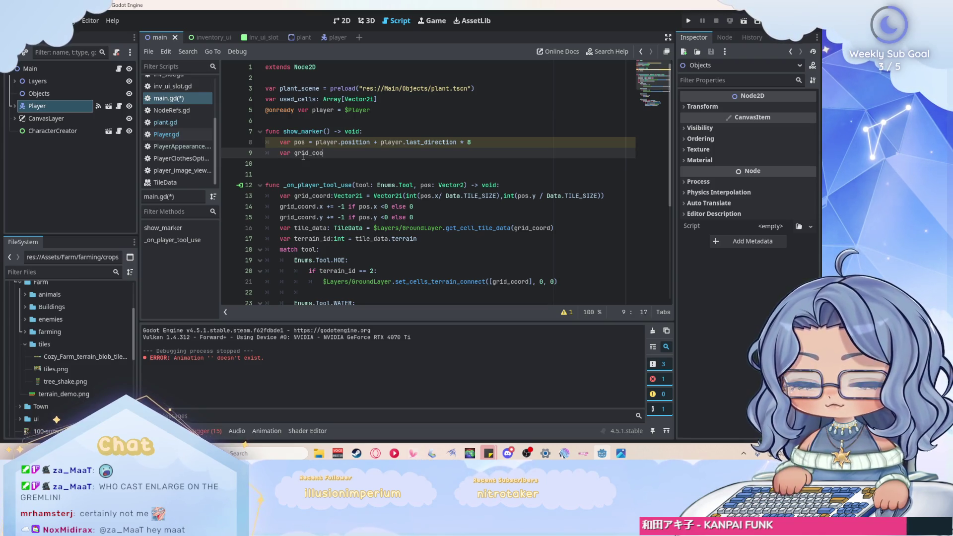
{"action": "key", "text": "BackSpace"}
{"action": "key", "text": "BackSpace"}
{"action": "type", "text": ":Vec"}
{"action": "key", "text": "Down"}
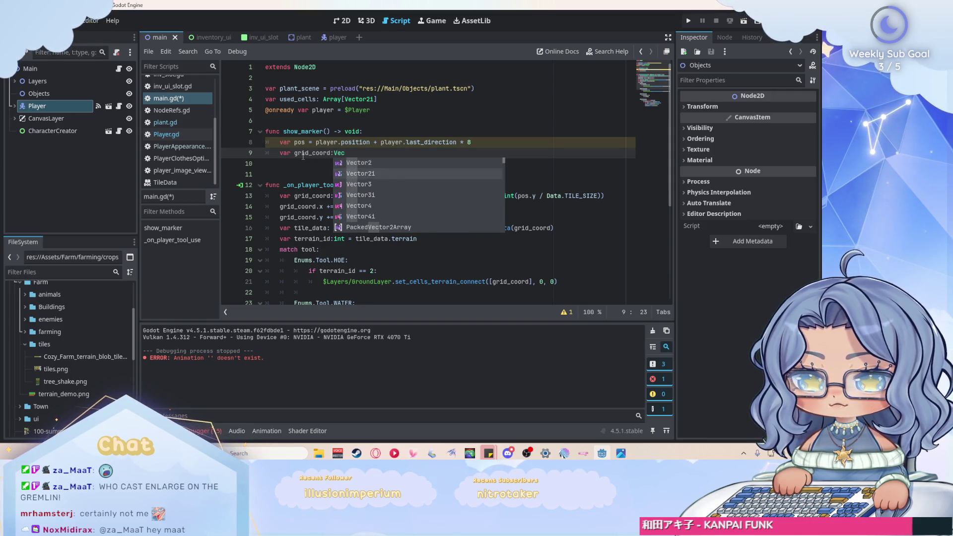
{"action": "key", "text": "Return"}
{"action": "type", "text": "= Vec"}
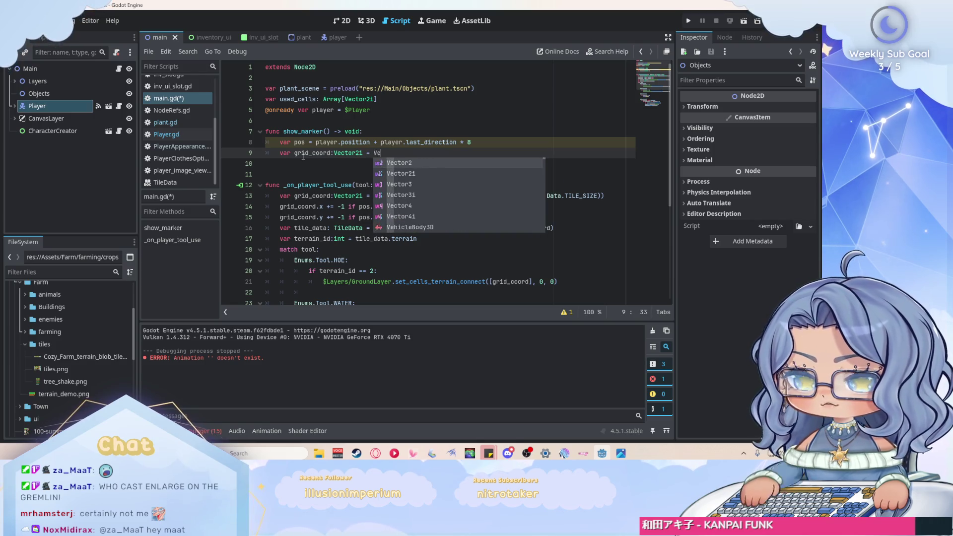
{"action": "key", "text": "Return"}
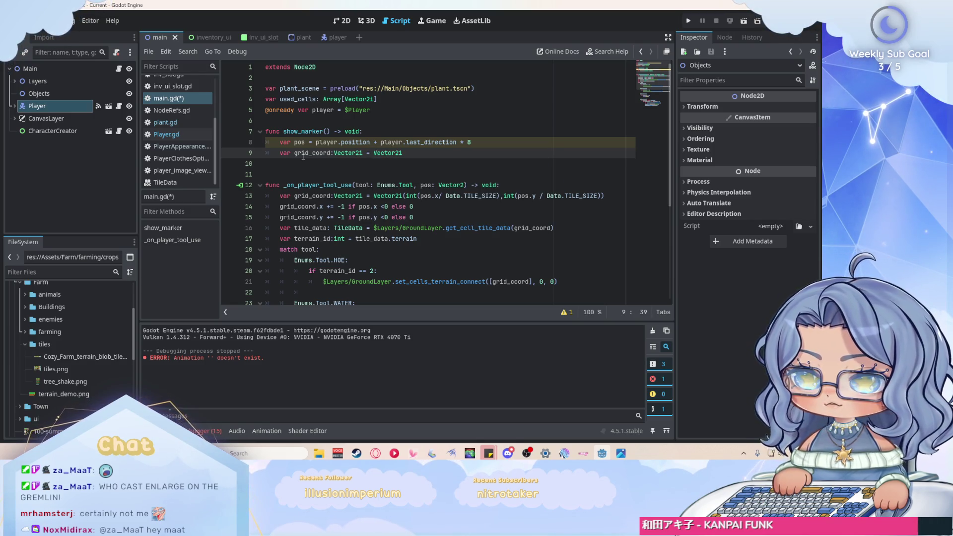
Step: Replace that declaration with the grid_coord calculation copied from line 13
{"action": "scroll", "coordinate": [397, 158], "scroll_direction": "down", "scroll_amount": 2}
{"action": "scroll", "coordinate": [490, 159], "scroll_direction": "up", "scroll_amount": 2}
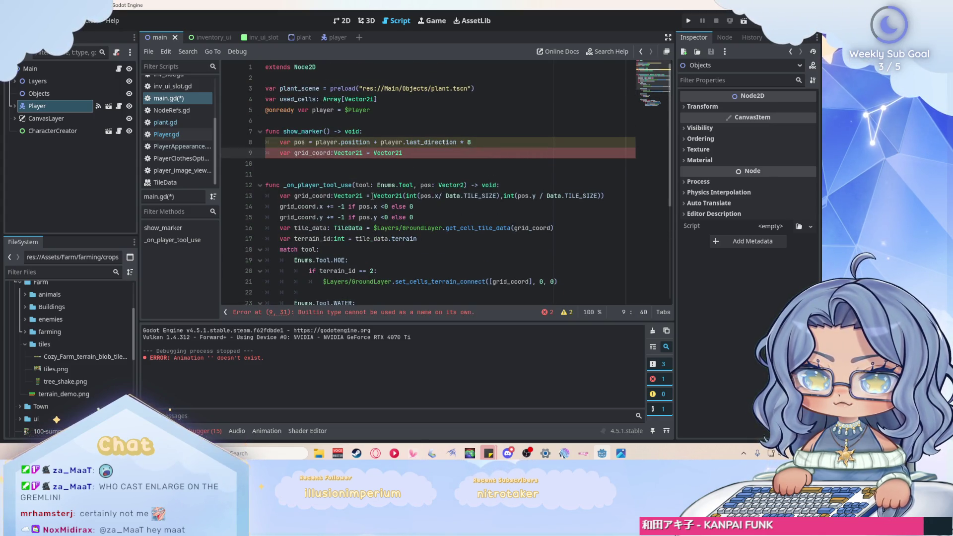
{"action": "left_click_drag", "start_coordinate": [281, 197], "coordinate": [606, 193]}
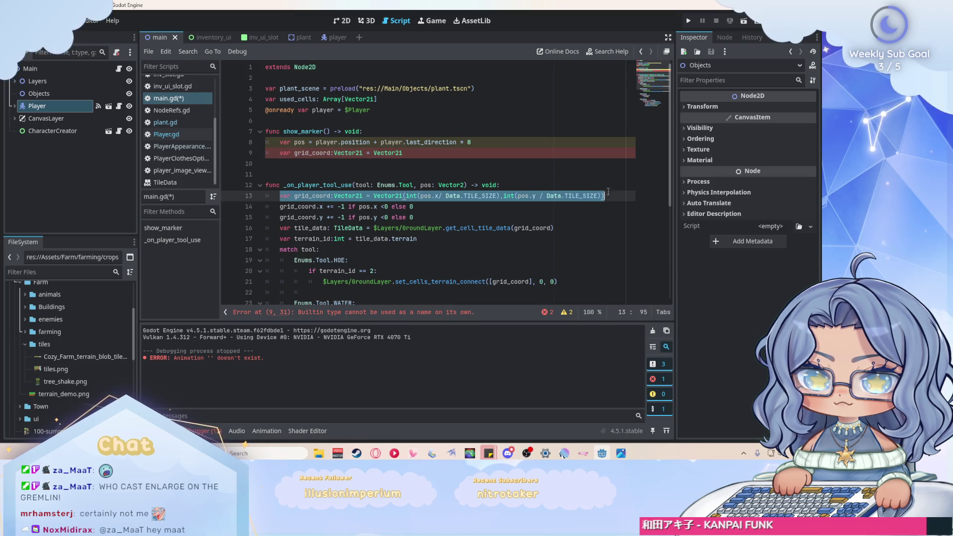
{"action": "key", "text": "ctrl+c"}
{"action": "left_click_drag", "start_coordinate": [403, 153], "coordinate": [280, 153]}
{"action": "key", "text": "ctrl+v"}
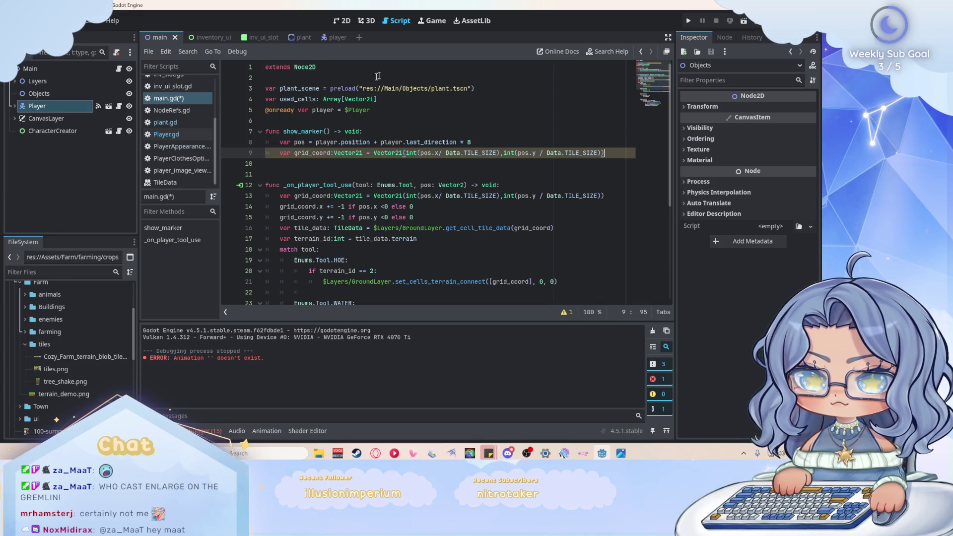
{"action": "left_click_drag", "start_coordinate": [330, 131], "coordinate": [284, 132]}
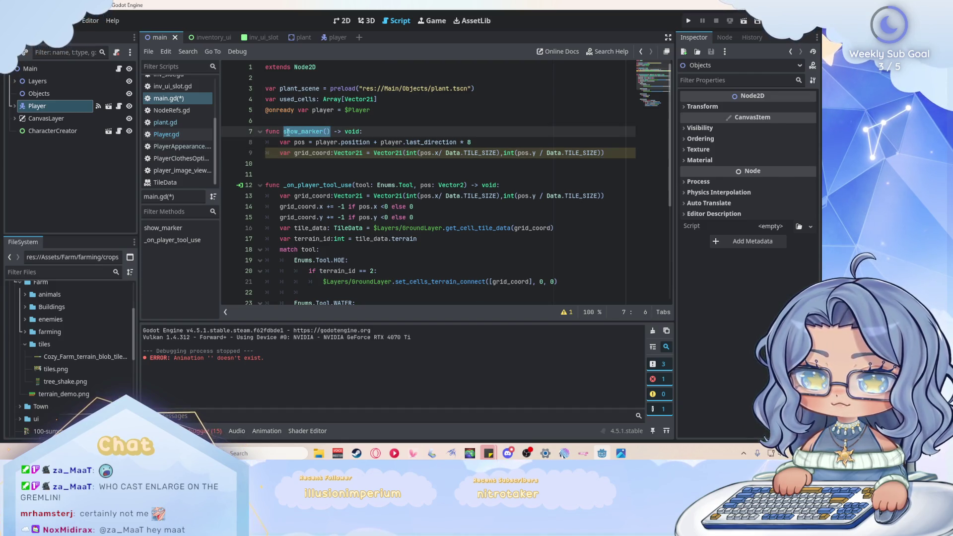
Step: Rename show_marker to _physics_process(delta: float) and delete the duplicated '-> void:'
{"action": "type", "text": "_physics"}
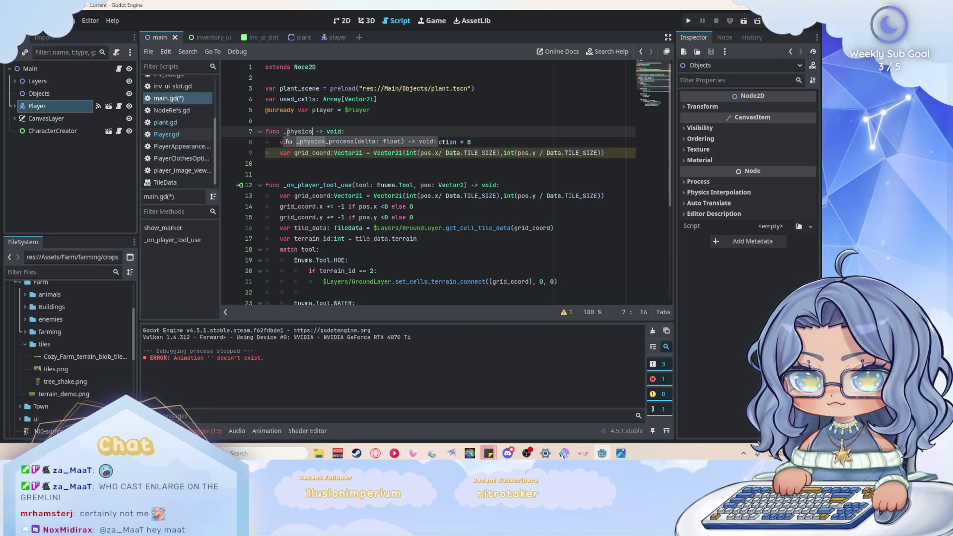
{"action": "key", "text": "Return"}
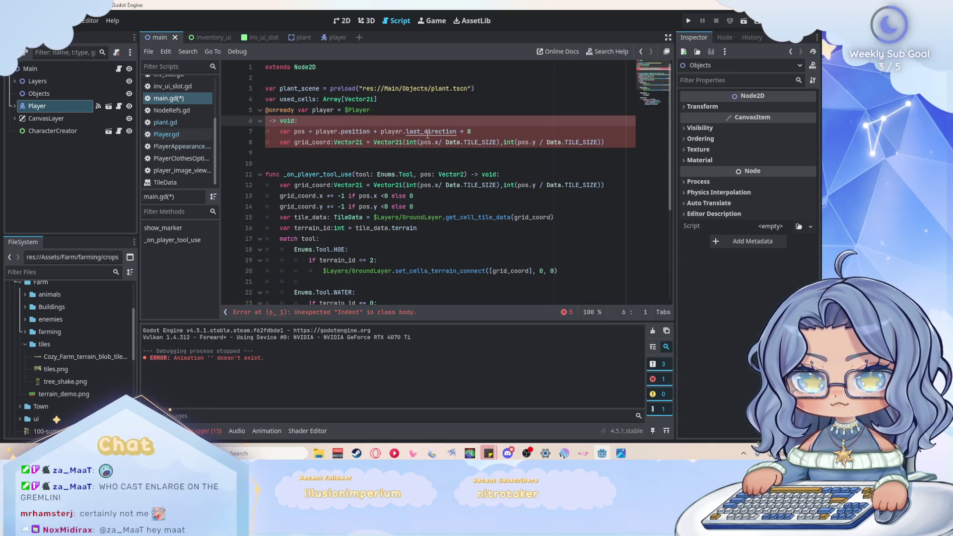
{"action": "left_click", "coordinate": [446, 131]}
{"action": "left_click_drag", "start_coordinate": [456, 131], "coordinate": [429, 132]}
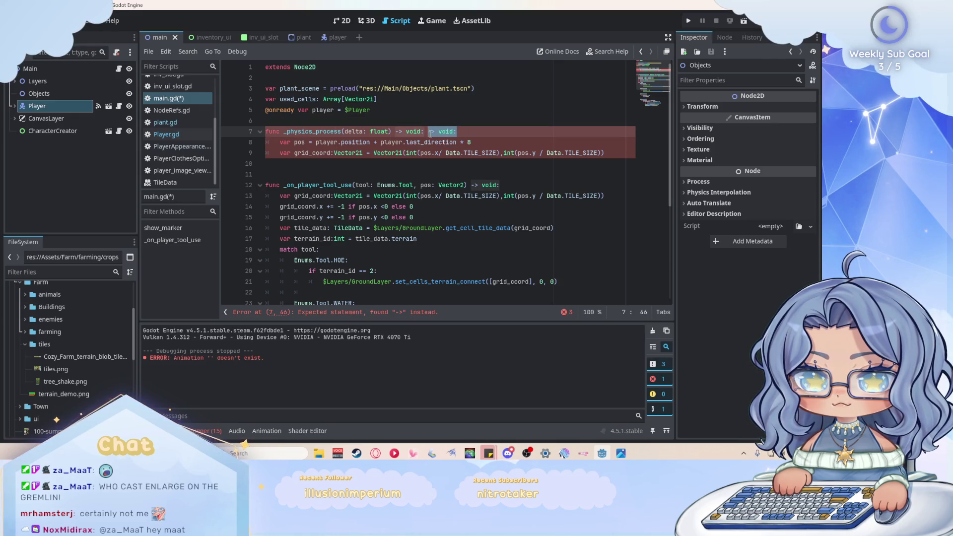
{"action": "key", "text": "BackSpace"}
{"action": "left_click", "coordinate": [485, 142]}
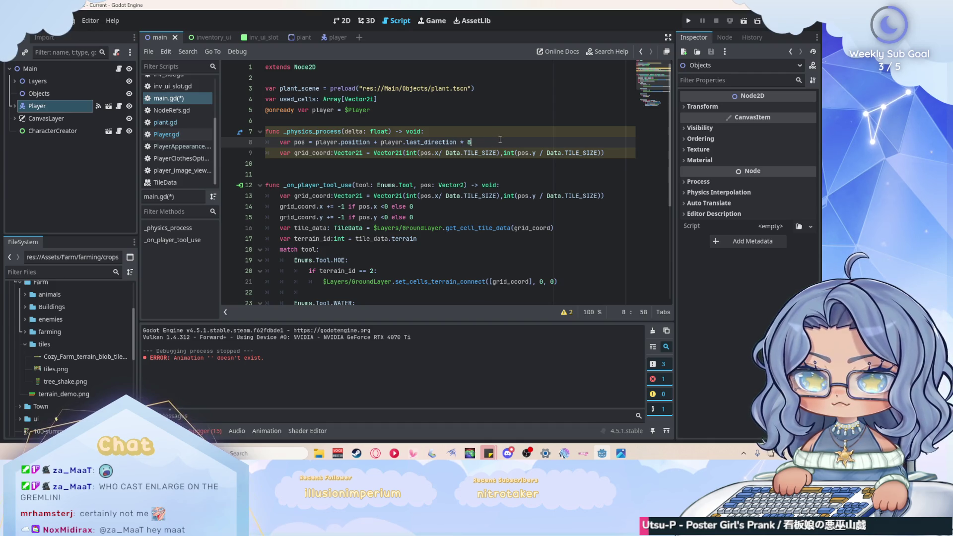
{"action": "left_click", "coordinate": [15, 81]}
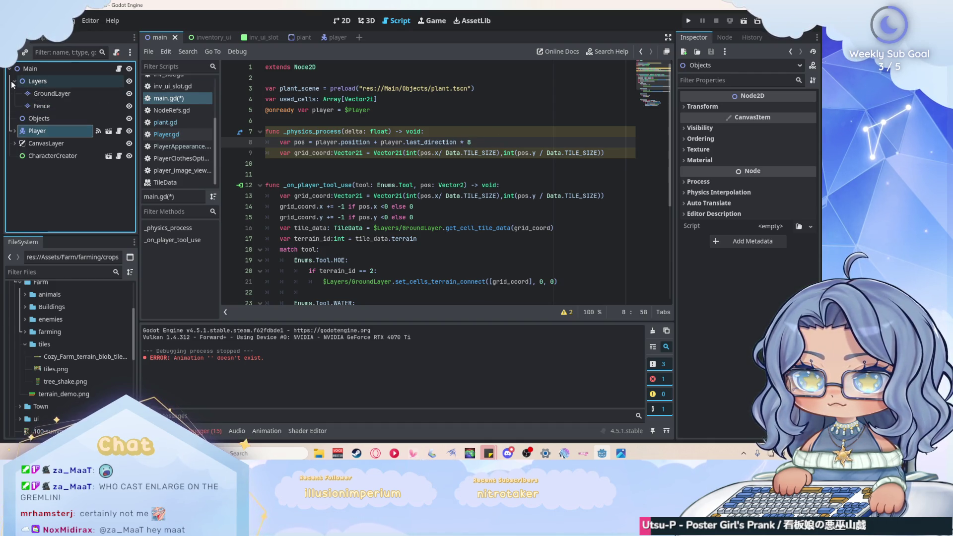
{"action": "right_click", "coordinate": [40, 82]}
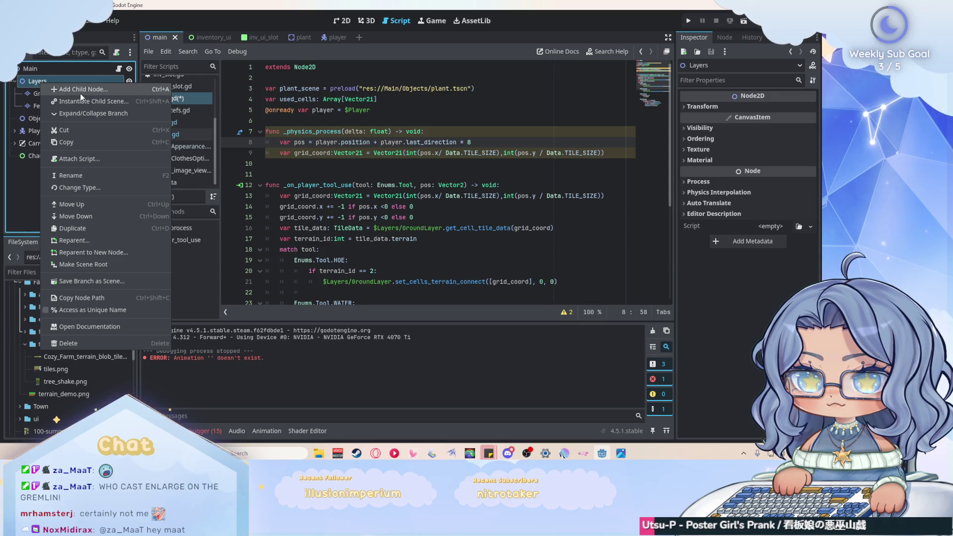
{"action": "left_click", "coordinate": [31, 205]}
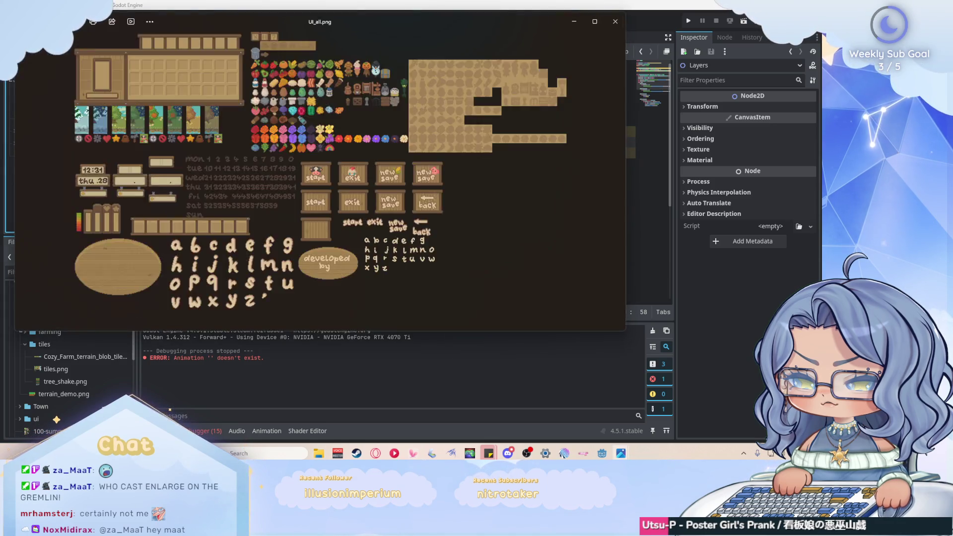
{"action": "scroll", "coordinate": [261, 157], "scroll_direction": "up", "scroll_amount": 2}
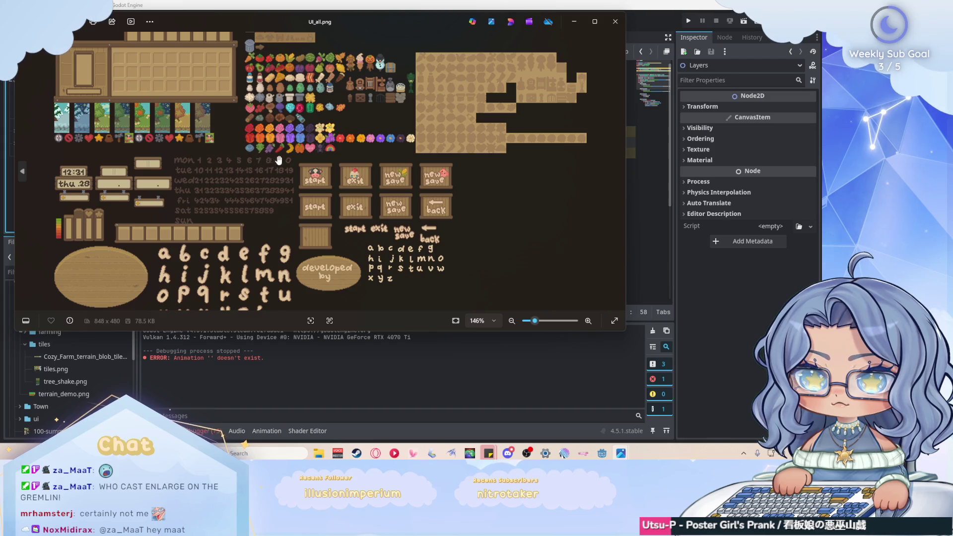
{"action": "scroll", "coordinate": [277, 157], "scroll_direction": "down", "scroll_amount": 2}
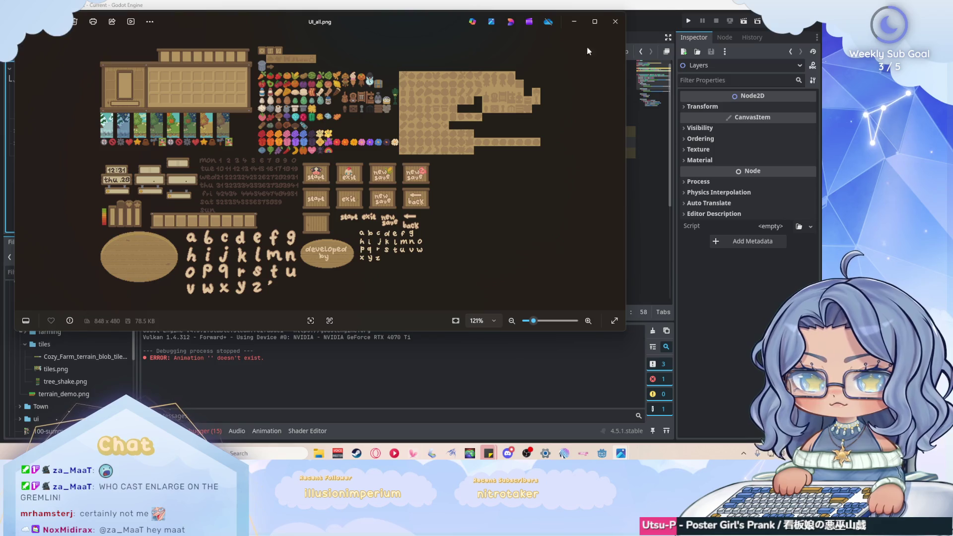
{"action": "left_click", "coordinate": [615, 21]}
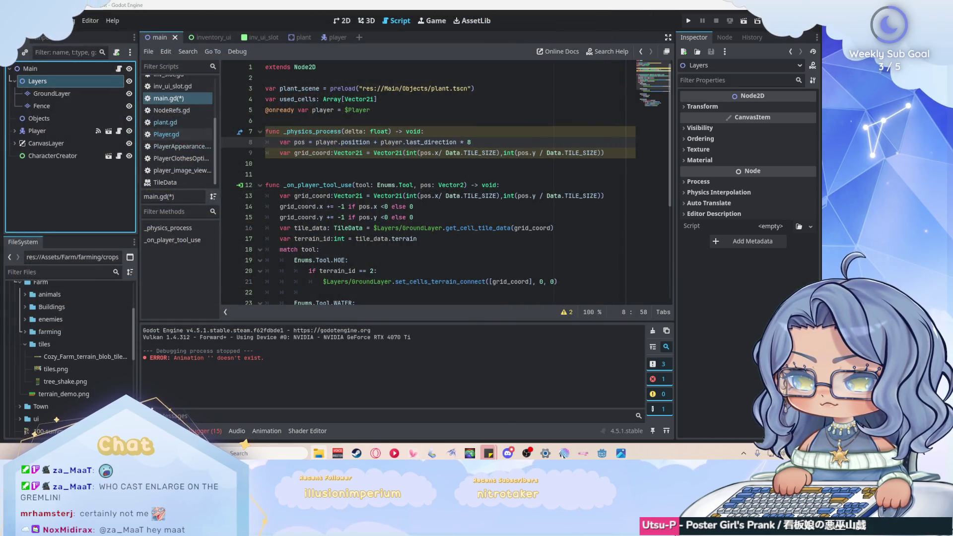
{"action": "scroll", "coordinate": [183, 170], "scroll_direction": "up", "scroll_amount": 3}
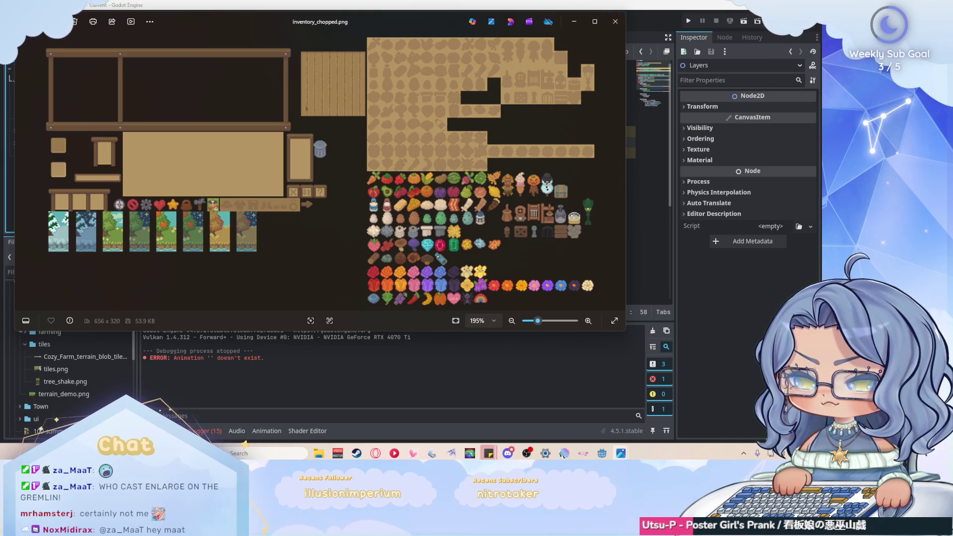
{"action": "left_click", "coordinate": [615, 23]}
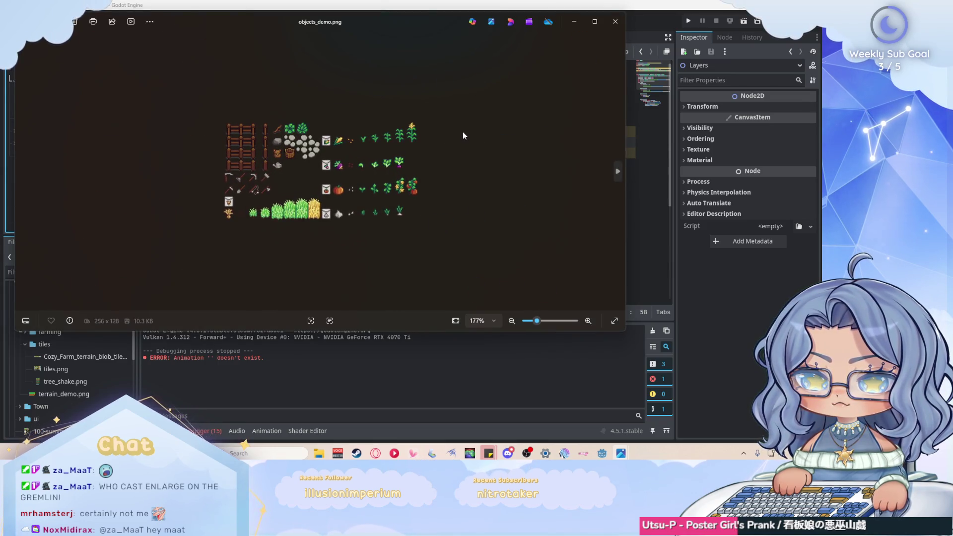
{"action": "left_click", "coordinate": [616, 21]}
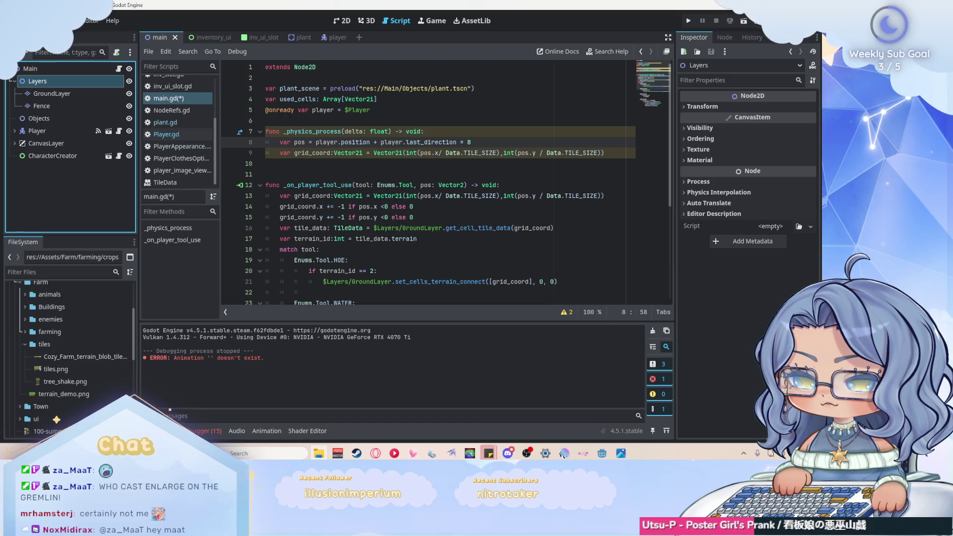
Step: Add a TileMapLayer child under Layers and rename it Marker
{"action": "scroll", "coordinate": [462, 227], "scroll_direction": "down", "scroll_amount": 2}
{"action": "scroll", "coordinate": [461, 227], "scroll_direction": "up", "scroll_amount": 2}
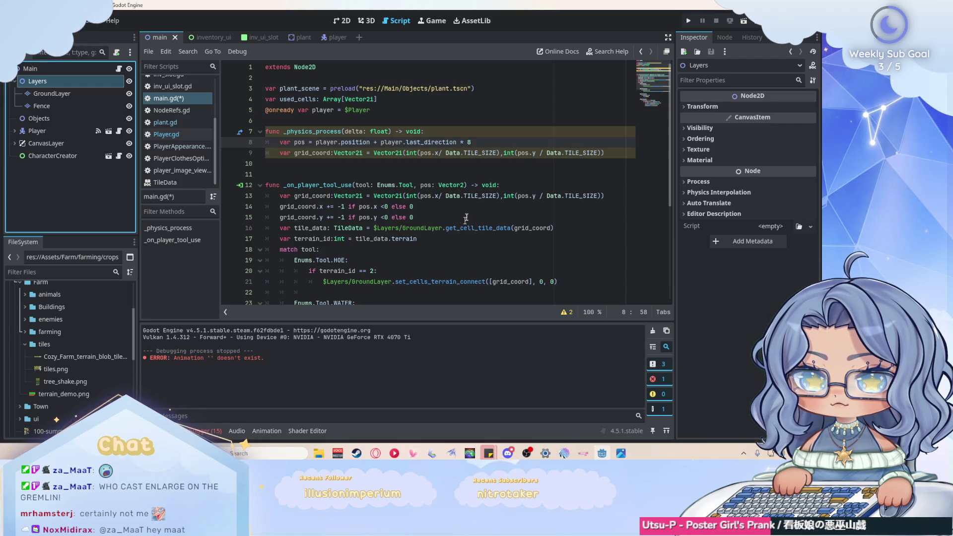
{"action": "left_click", "coordinate": [615, 153]}
{"action": "right_click", "coordinate": [52, 82]}
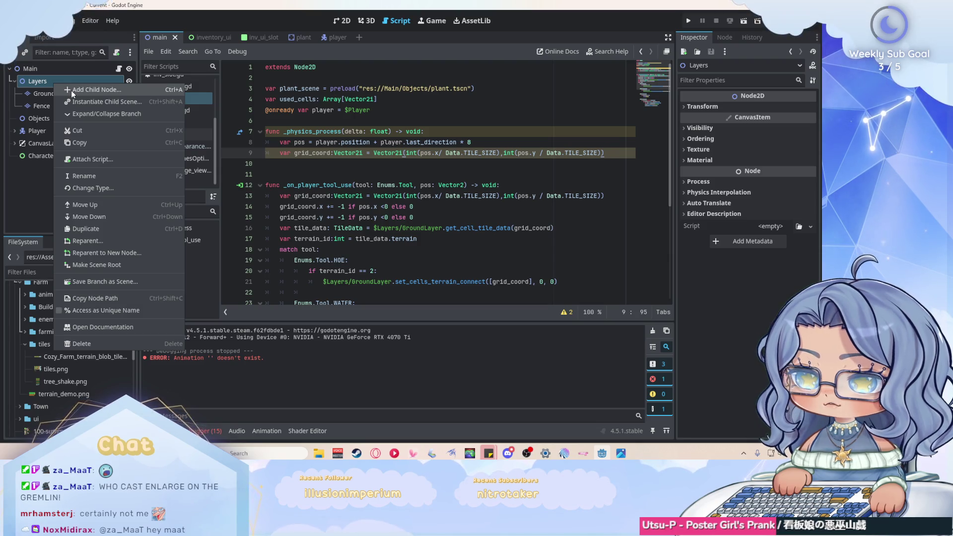
{"action": "left_click", "coordinate": [70, 90]}
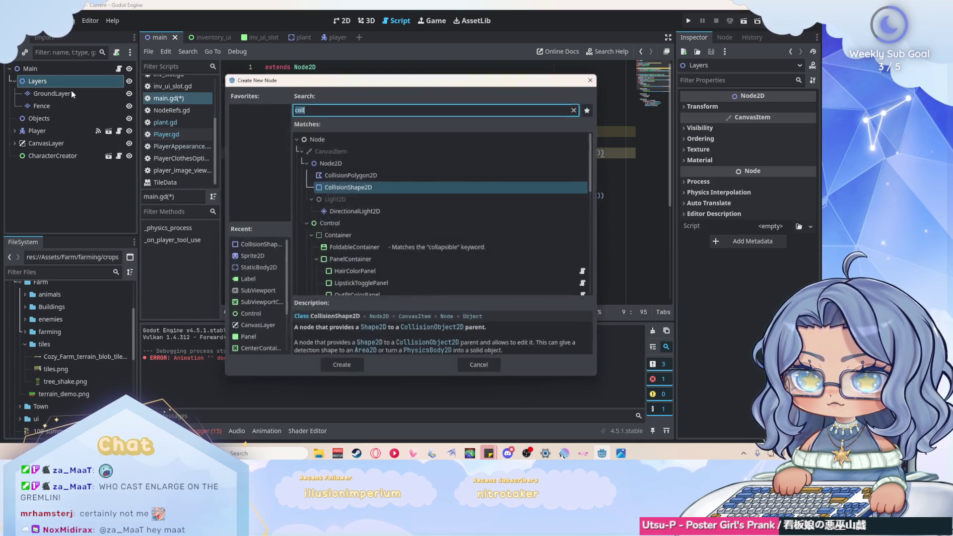
{"action": "type", "text": "layer"}
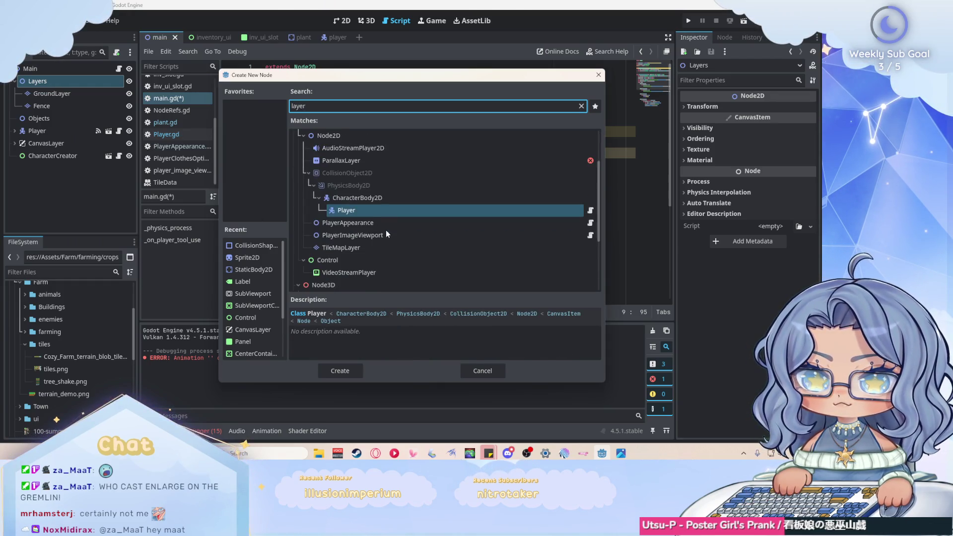
{"action": "left_click", "coordinate": [377, 247]}
{"action": "left_click", "coordinate": [340, 371]}
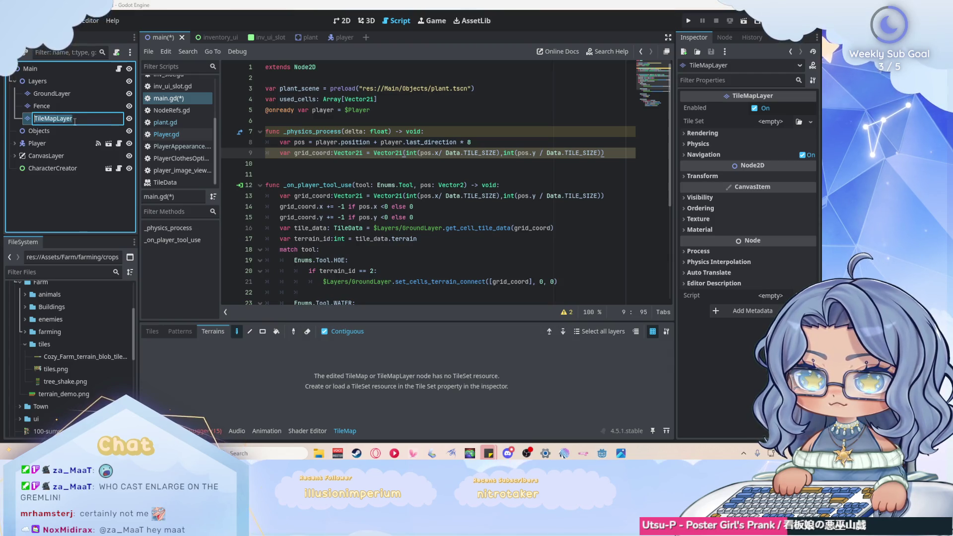
{"action": "double_click", "coordinate": [71, 119]}
{"action": "type", "text": "Marker"}
{"action": "key", "text": "Return"}
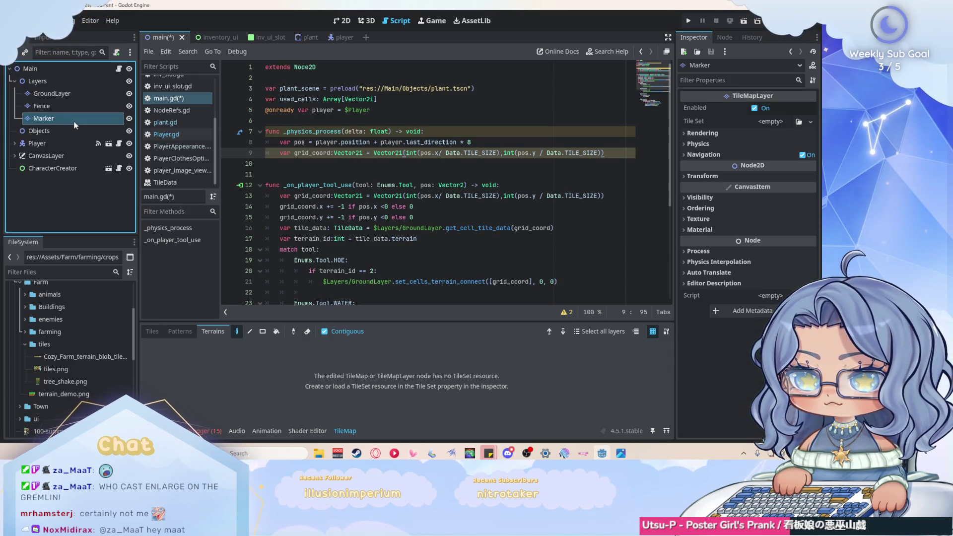
Step: Give Marker a New TileSet, open it in the TileSet editor, and show the ui folder
{"action": "left_click", "coordinate": [769, 123]}
{"action": "left_click", "coordinate": [776, 136]}
{"action": "left_click", "coordinate": [343, 431]}
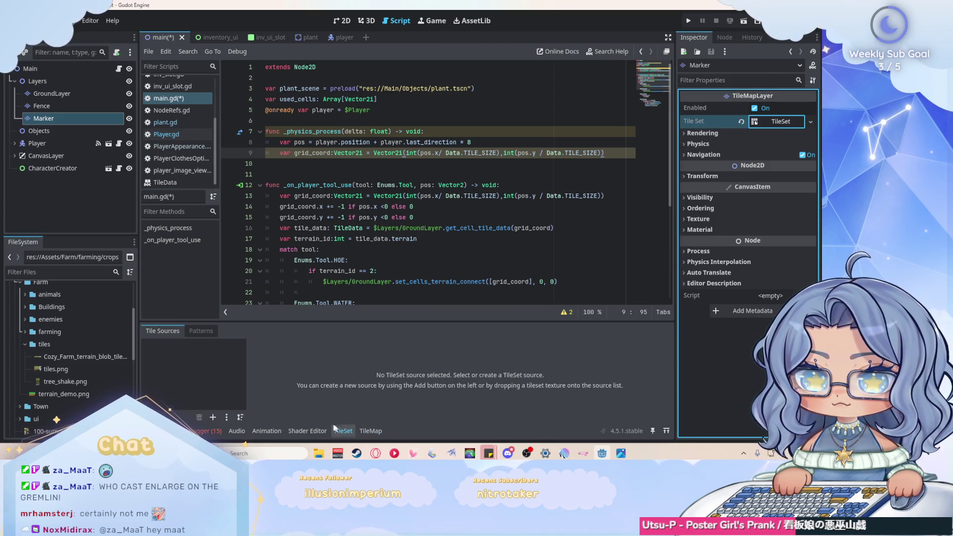
{"action": "left_click", "coordinate": [26, 344]}
{"action": "scroll", "coordinate": [28, 331], "scroll_direction": "down", "scroll_amount": 1}
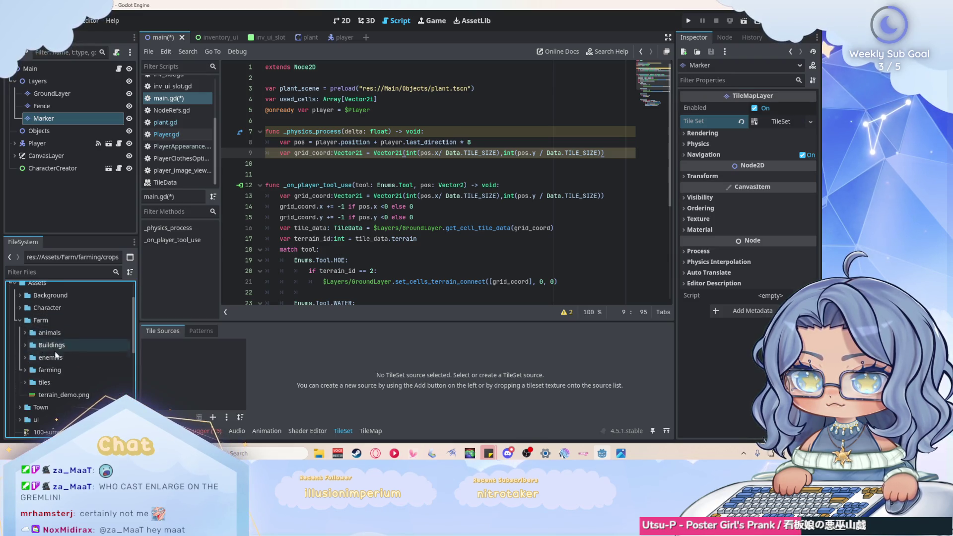
{"action": "left_click", "coordinate": [20, 382]}
{"action": "scroll", "coordinate": [20, 381], "scroll_direction": "down", "scroll_amount": 3}
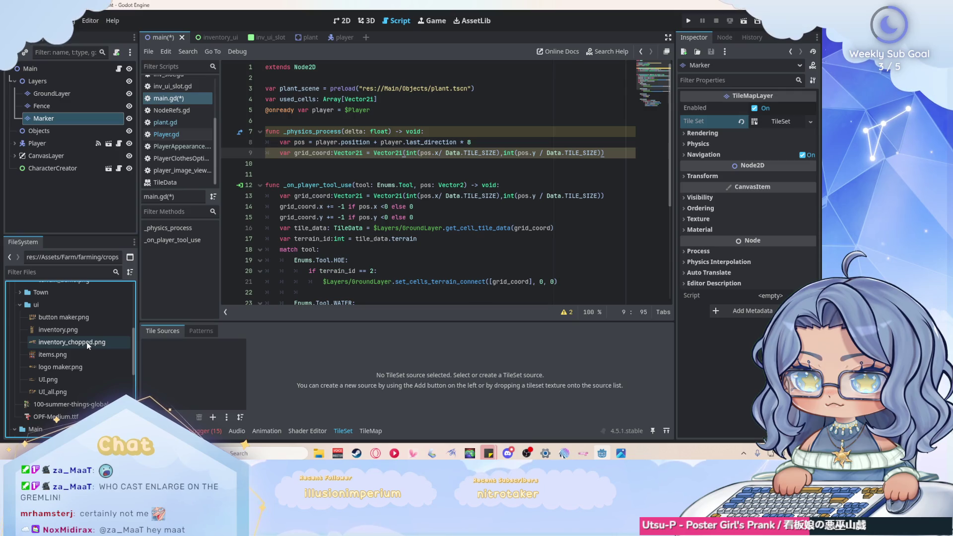
Step: Add inventory_chopped.png as the TileSet's atlas source, removing and re-adding it once
{"action": "left_click_drag", "start_coordinate": [84, 342], "coordinate": [206, 363]}
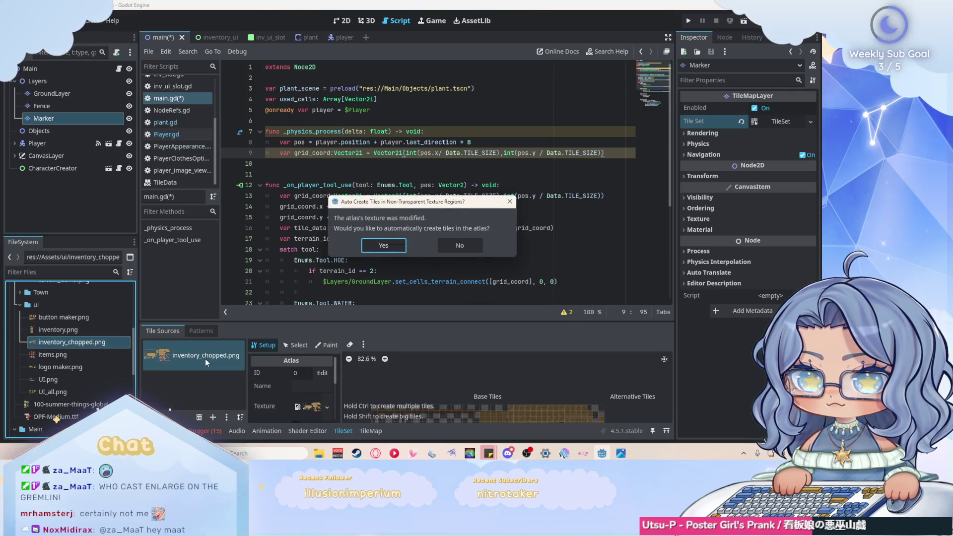
{"action": "left_click", "coordinate": [389, 249]}
{"action": "scroll", "coordinate": [514, 385], "scroll_direction": "down", "scroll_amount": 5}
{"action": "scroll", "coordinate": [476, 385], "scroll_direction": "up", "scroll_amount": 10}
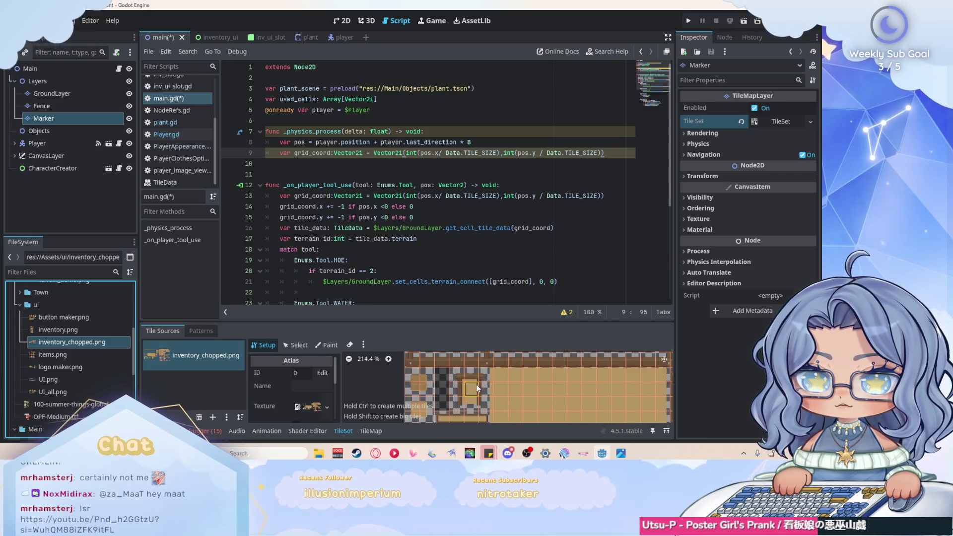
{"action": "scroll", "coordinate": [412, 382], "scroll_direction": "up", "scroll_amount": 4}
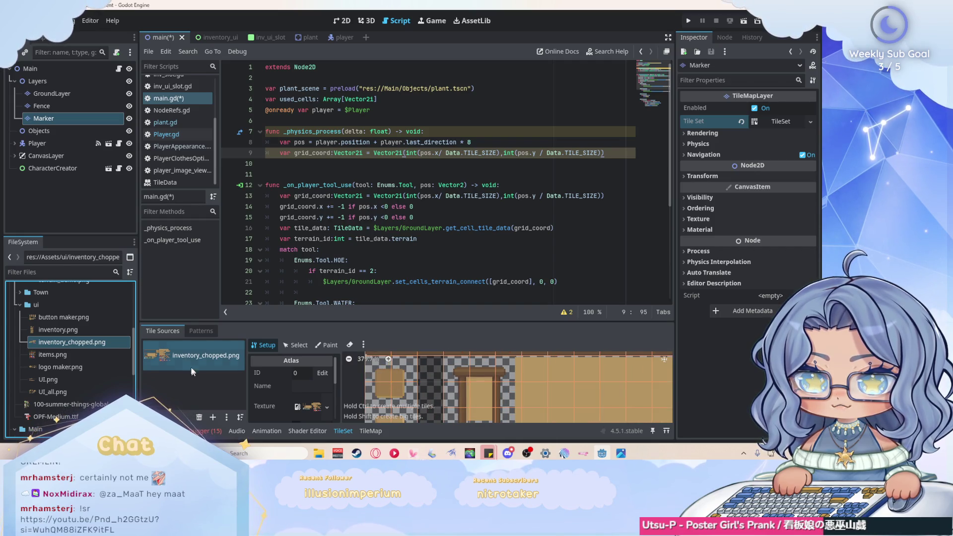
{"action": "left_click", "coordinate": [199, 417]}
{"action": "left_click_drag", "start_coordinate": [77, 345], "coordinate": [193, 380]}
{"action": "left_click", "coordinate": [447, 244]}
Step: Zoom in and out around the inventory_chopped atlas to inspect its tiles
{"action": "scroll", "coordinate": [416, 373], "scroll_direction": "up", "scroll_amount": 4}
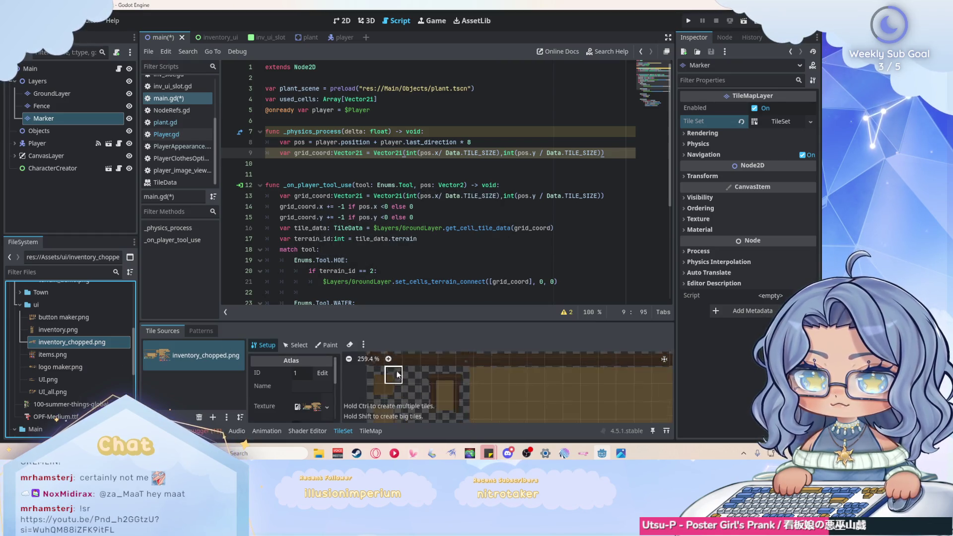
{"action": "scroll", "coordinate": [415, 376], "scroll_direction": "down", "scroll_amount": 2}
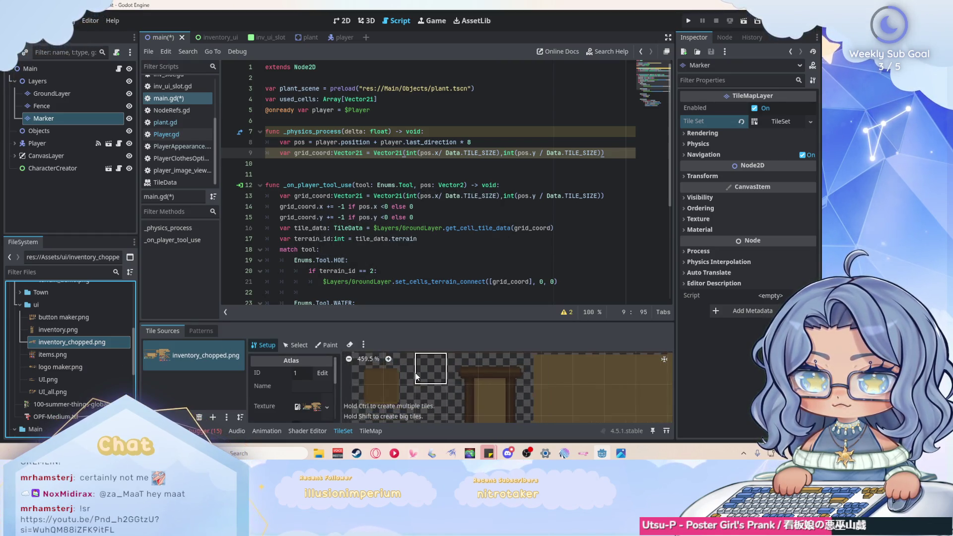
{"action": "scroll", "coordinate": [261, 396], "scroll_direction": "down", "scroll_amount": 3}
{"action": "scroll", "coordinate": [264, 394], "scroll_direction": "down", "scroll_amount": 2}
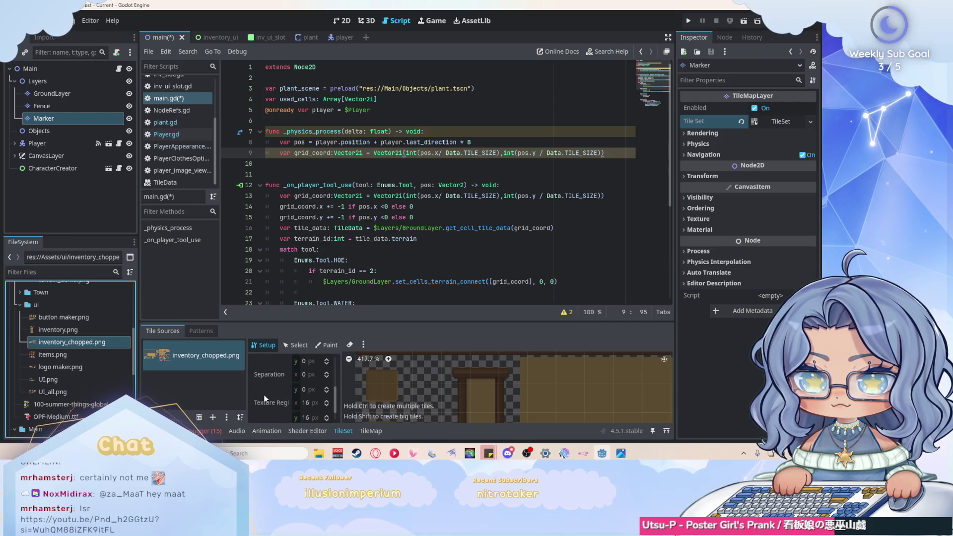
{"action": "scroll", "coordinate": [416, 377], "scroll_direction": "down", "scroll_amount": 6}
{"action": "scroll", "coordinate": [393, 370], "scroll_direction": "up", "scroll_amount": 3}
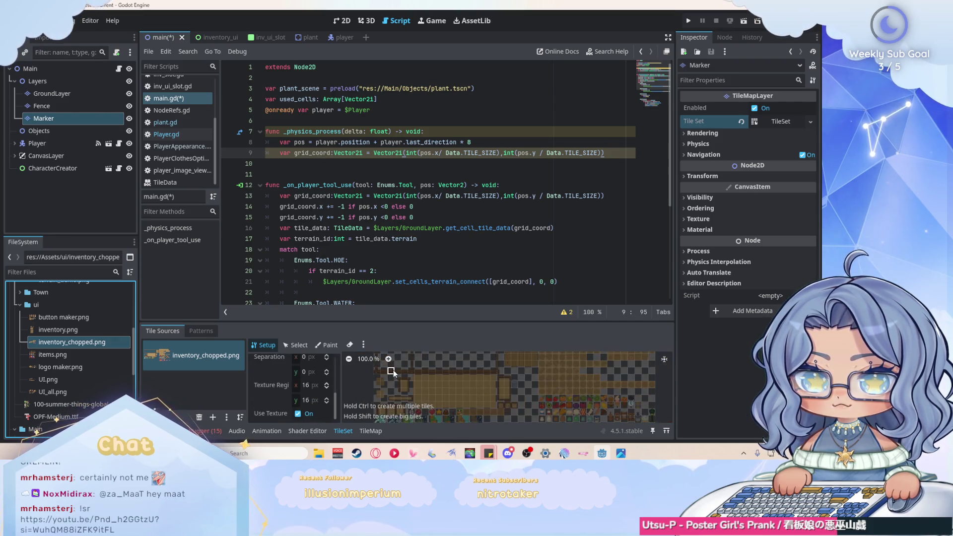
{"action": "left_click", "coordinate": [286, 414]}
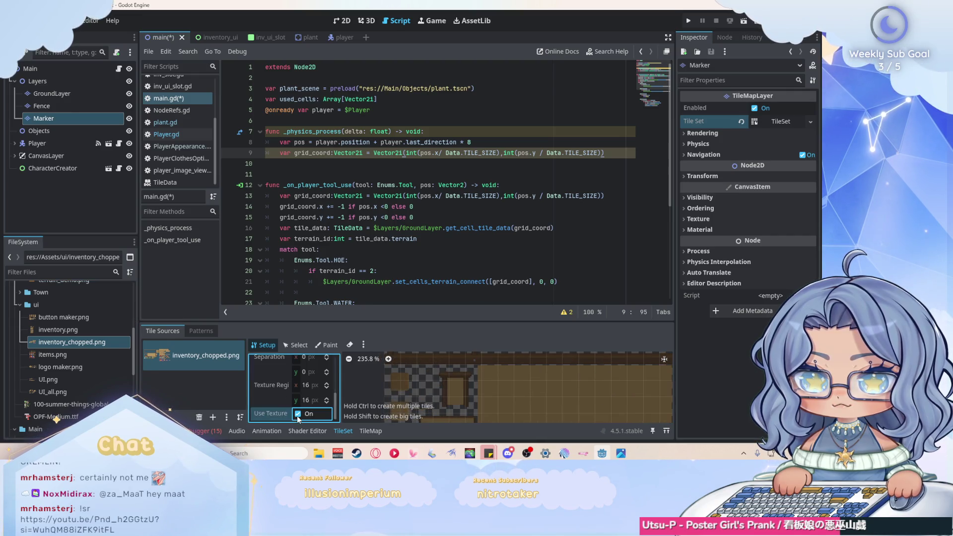
{"action": "scroll", "coordinate": [387, 366], "scroll_direction": "down", "scroll_amount": 2}
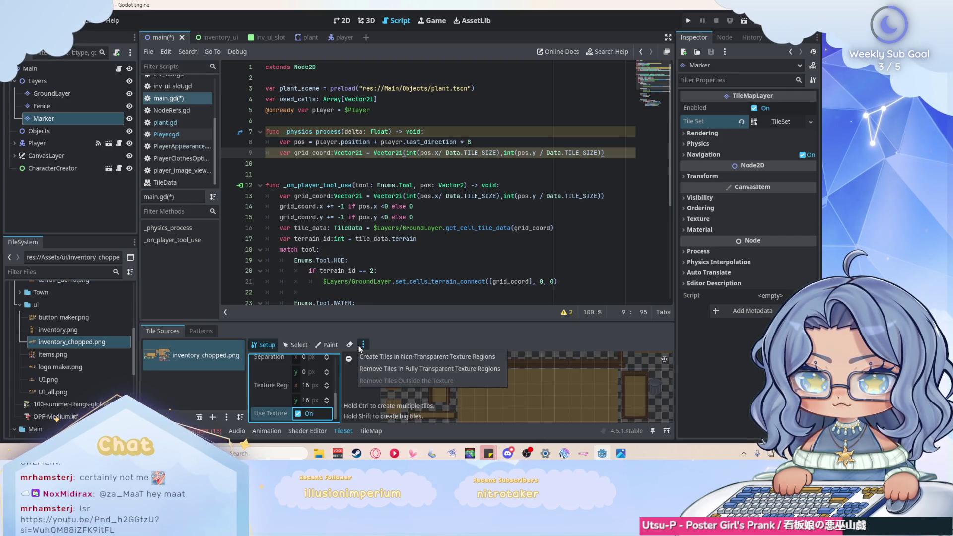
{"action": "scroll", "coordinate": [409, 381], "scroll_direction": "up", "scroll_amount": 3}
{"action": "scroll", "coordinate": [409, 380], "scroll_direction": "up", "scroll_amount": 3}
{"action": "scroll", "coordinate": [384, 392], "scroll_direction": "up", "scroll_amount": 1}
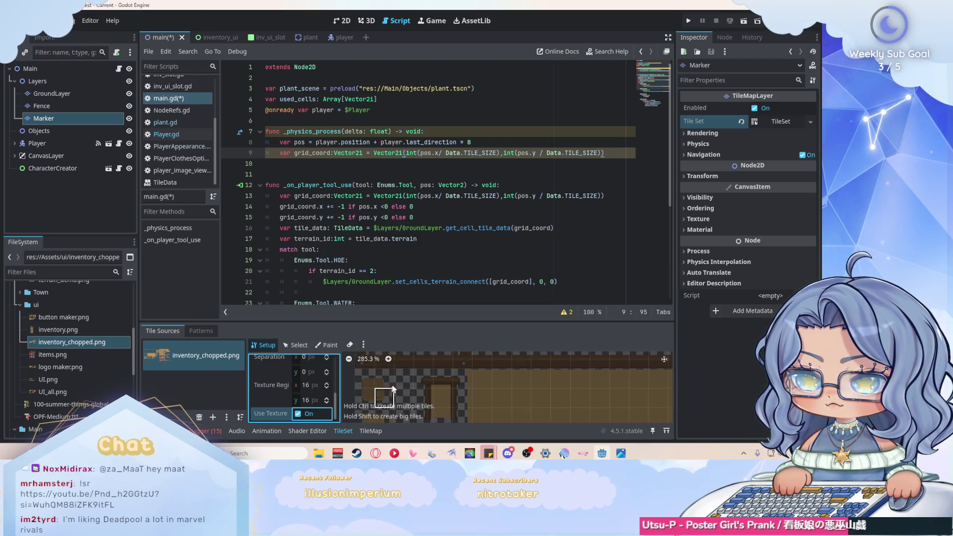
{"action": "scroll", "coordinate": [400, 385], "scroll_direction": "down", "scroll_amount": 8}
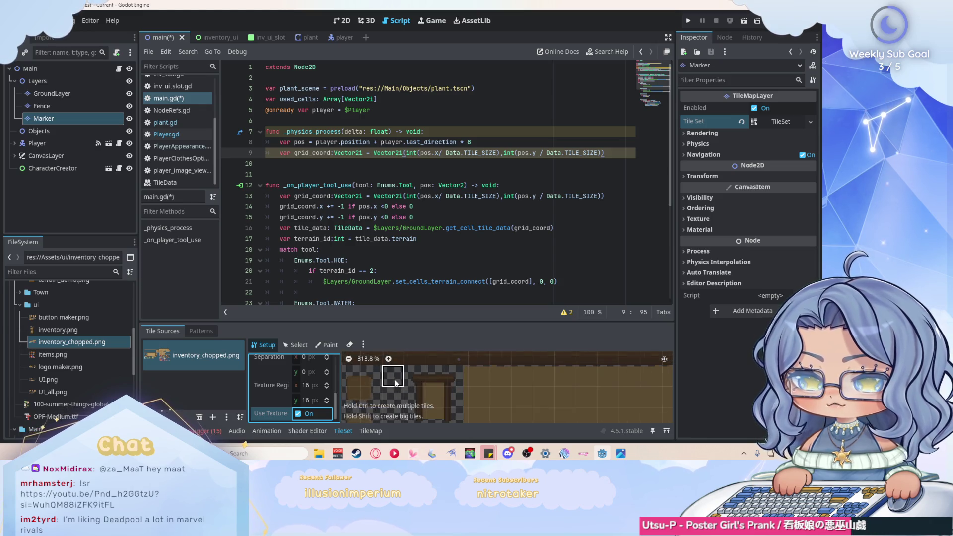
{"action": "scroll", "coordinate": [416, 386], "scroll_direction": "down", "scroll_amount": 3}
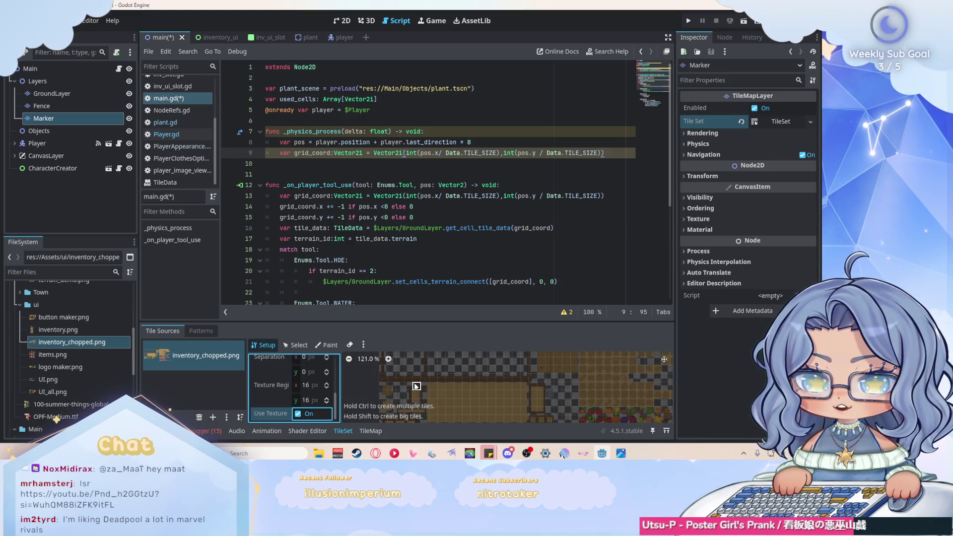
{"action": "scroll", "coordinate": [416, 385], "scroll_direction": "down", "scroll_amount": 3}
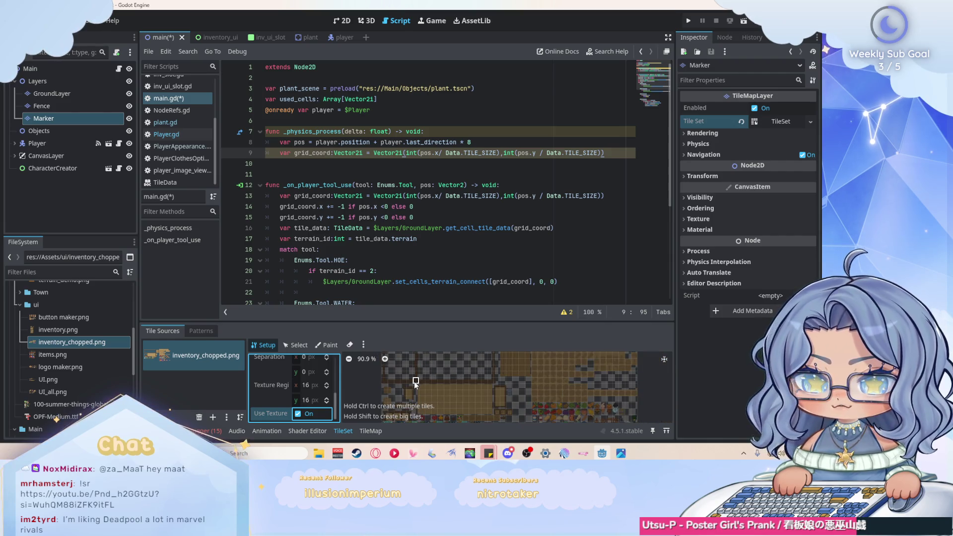
{"action": "scroll", "coordinate": [416, 383], "scroll_direction": "up", "scroll_amount": 2}
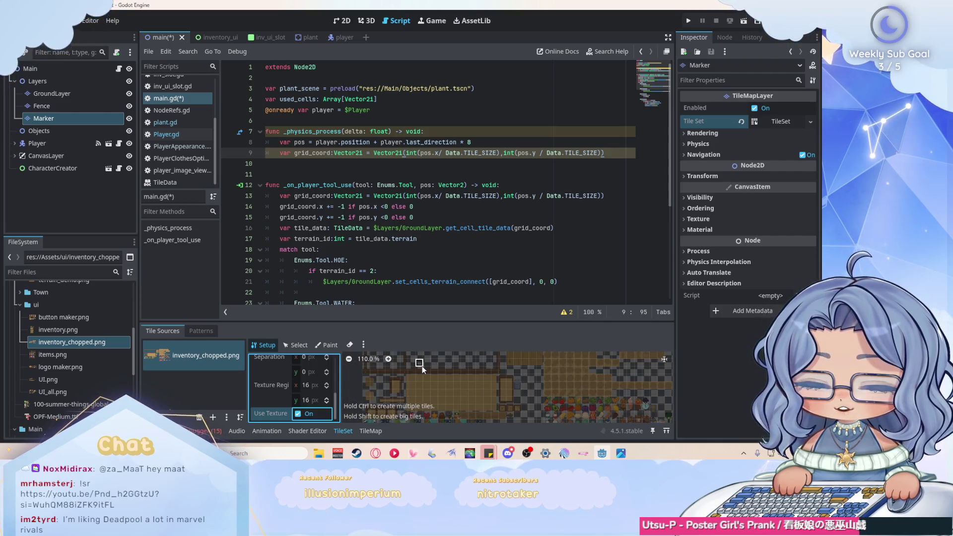
{"action": "scroll", "coordinate": [471, 384], "scroll_direction": "down", "scroll_amount": 6}
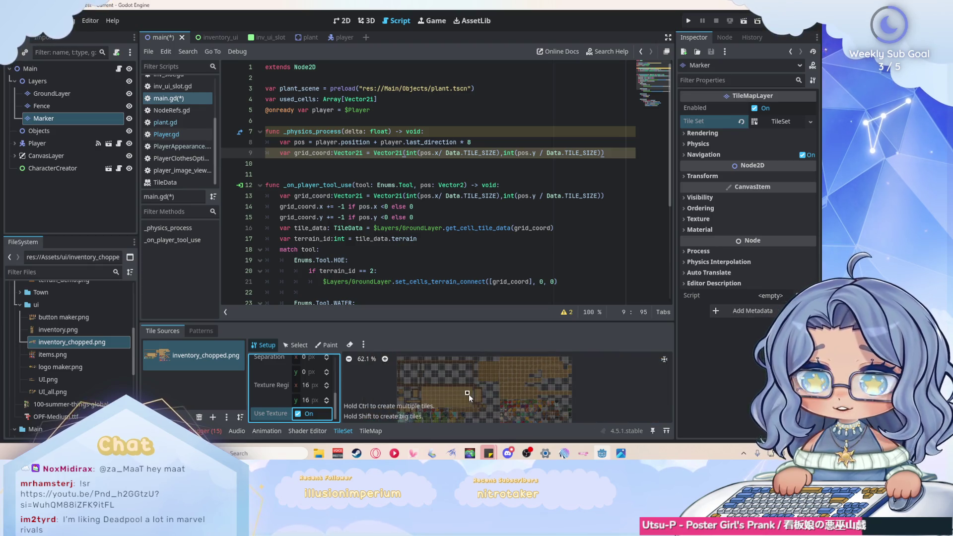
{"action": "scroll", "coordinate": [499, 365], "scroll_direction": "up", "scroll_amount": 10}
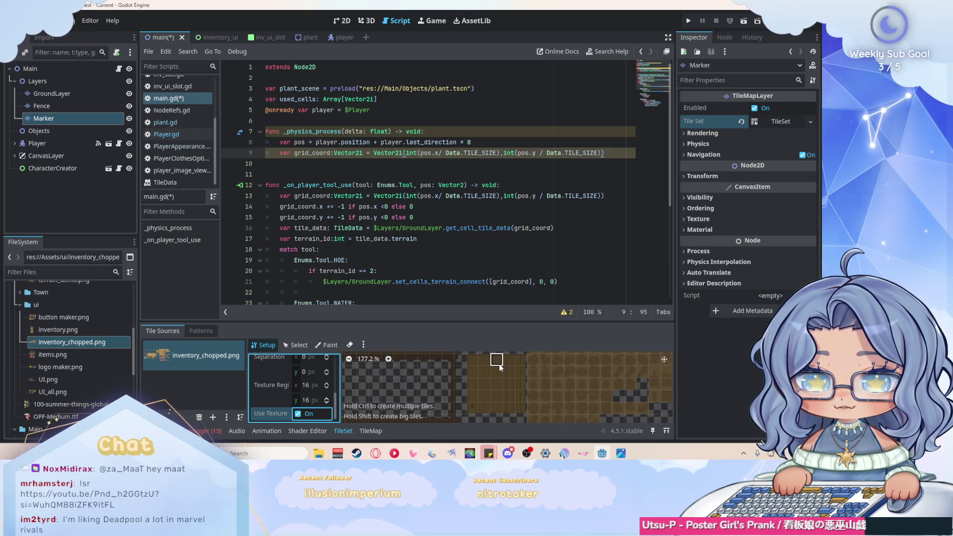
{"action": "scroll", "coordinate": [499, 365], "scroll_direction": "down", "scroll_amount": 3}
{"action": "scroll", "coordinate": [500, 362], "scroll_direction": "up", "scroll_amount": 3}
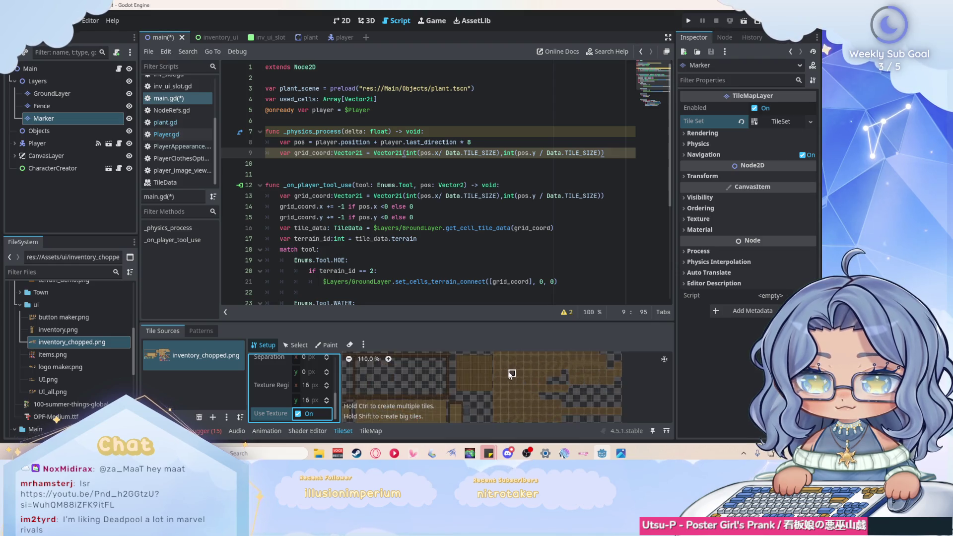
{"action": "scroll", "coordinate": [501, 362], "scroll_direction": "down", "scroll_amount": 4}
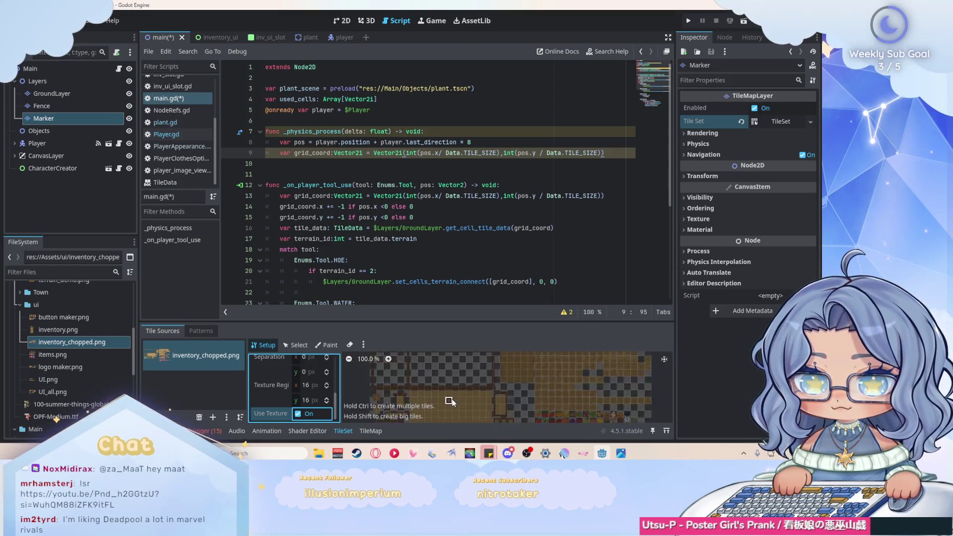
{"action": "scroll", "coordinate": [462, 380], "scroll_direction": "up", "scroll_amount": 2}
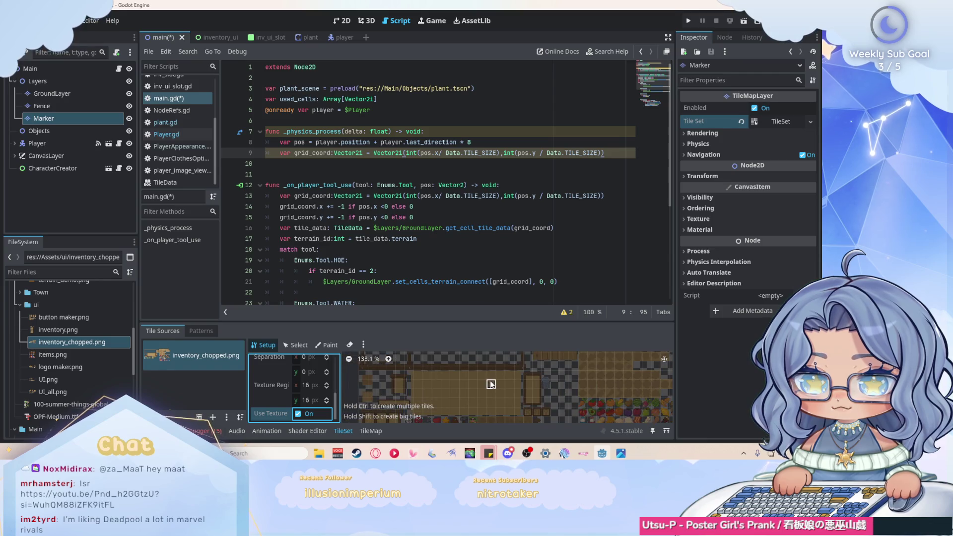
{"action": "scroll", "coordinate": [397, 380], "scroll_direction": "down", "scroll_amount": 1}
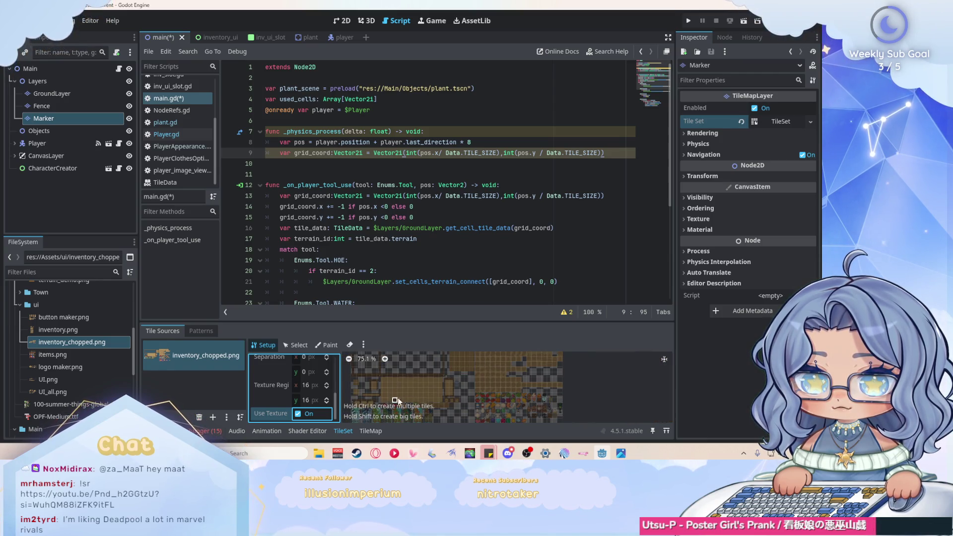
{"action": "scroll", "coordinate": [421, 389], "scroll_direction": "up", "scroll_amount": 6}
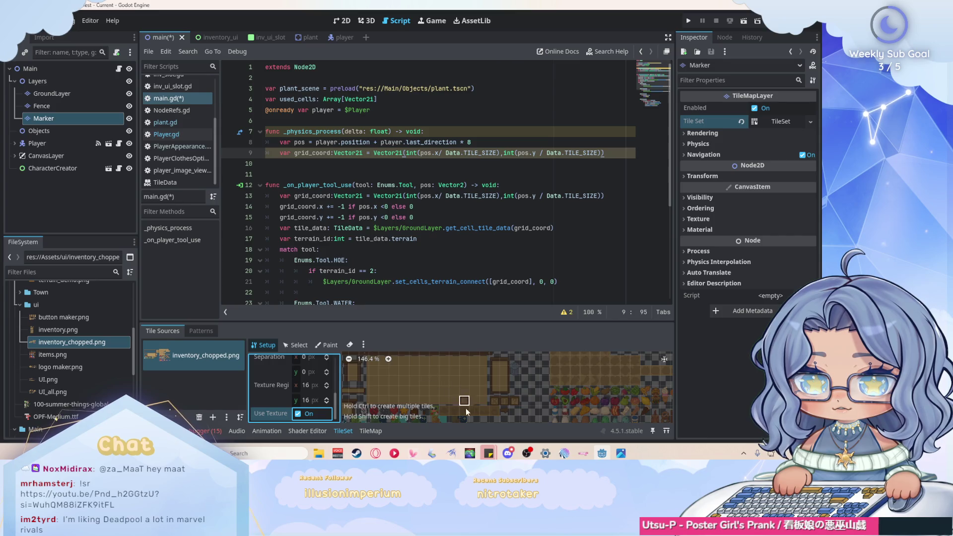
{"action": "scroll", "coordinate": [460, 366], "scroll_direction": "down", "scroll_amount": 10}
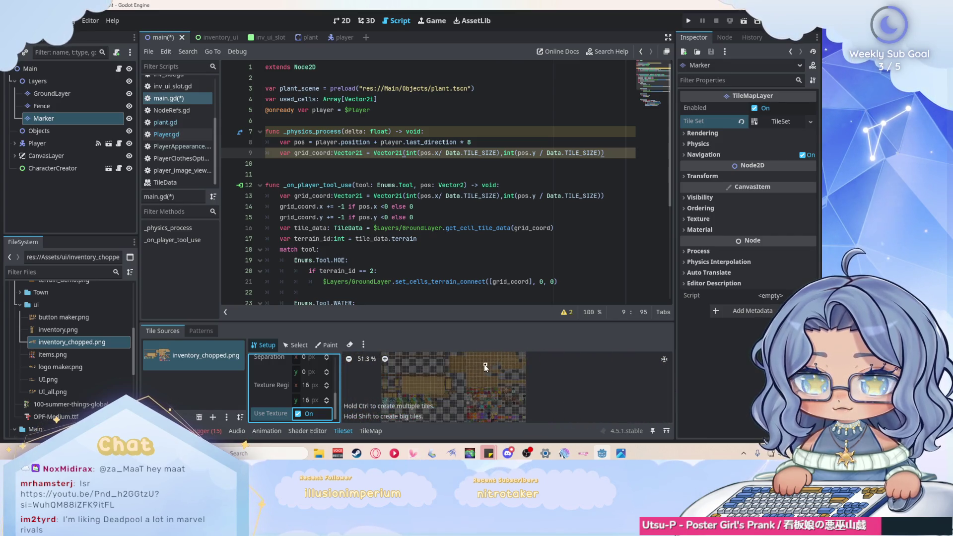
{"action": "scroll", "coordinate": [489, 370], "scroll_direction": "down", "scroll_amount": 1}
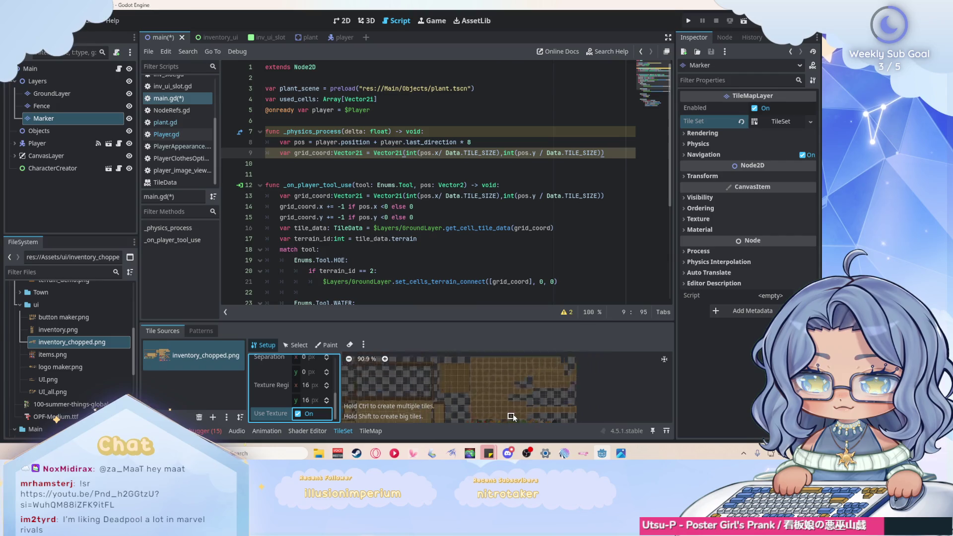
{"action": "scroll", "coordinate": [517, 401], "scroll_direction": "up", "scroll_amount": 14}
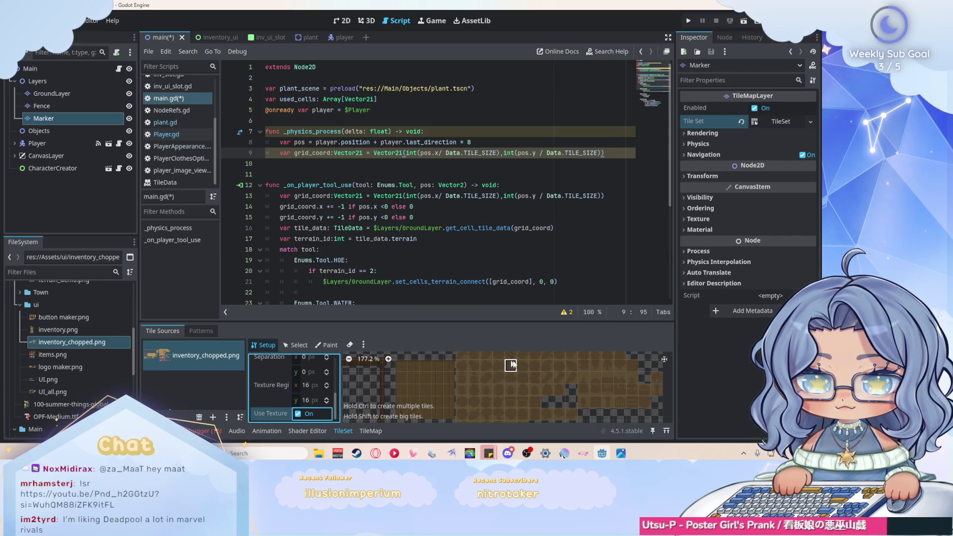
Step: Select the plain light tile in the inventory_chopped atlas and zoom in on it
{"action": "left_click", "coordinate": [664, 359]}
{"action": "left_click", "coordinate": [550, 373]}
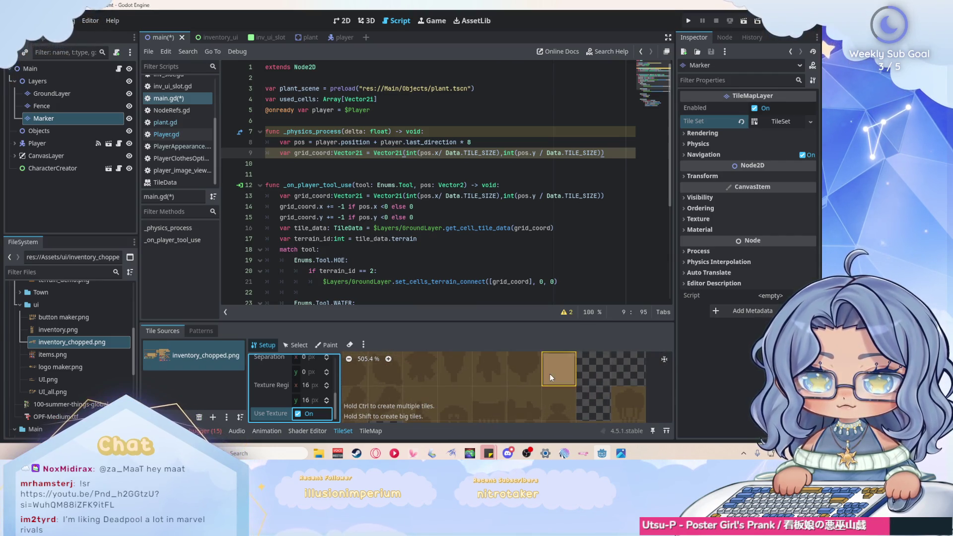
{"action": "scroll", "coordinate": [477, 392], "scroll_direction": "up", "scroll_amount": 5}
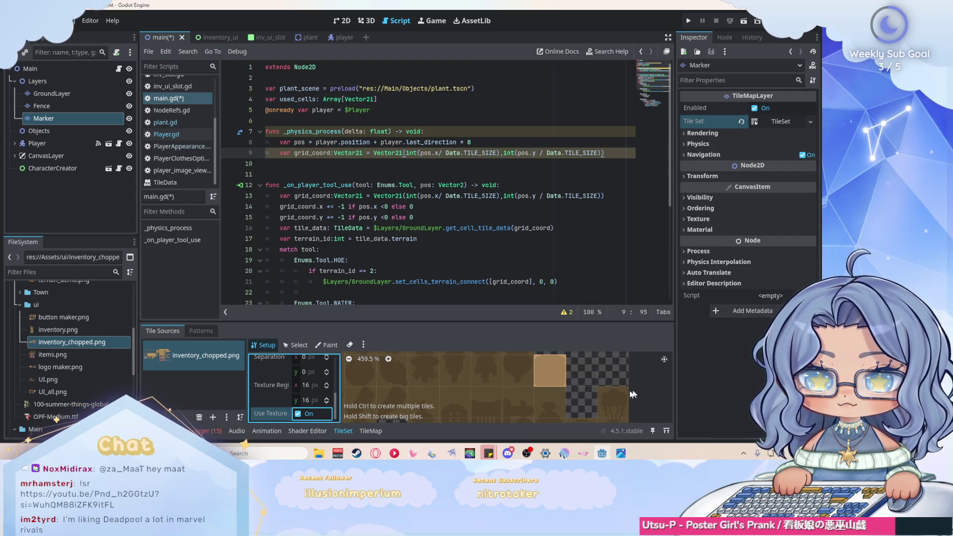
{"action": "scroll", "coordinate": [576, 358], "scroll_direction": "down", "scroll_amount": 5}
{"action": "scroll", "coordinate": [575, 352], "scroll_direction": "up", "scroll_amount": 5}
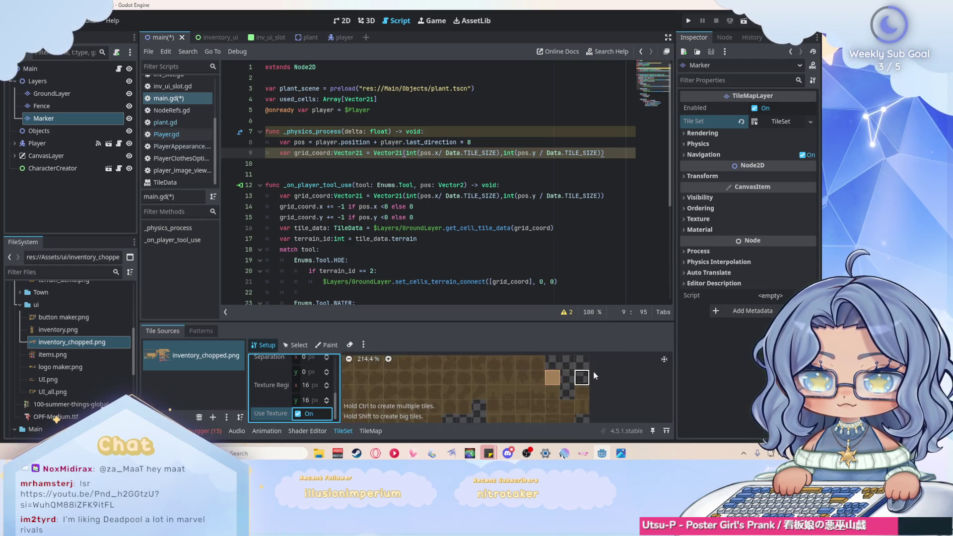
{"action": "scroll", "coordinate": [601, 370], "scroll_direction": "up", "scroll_amount": 3}
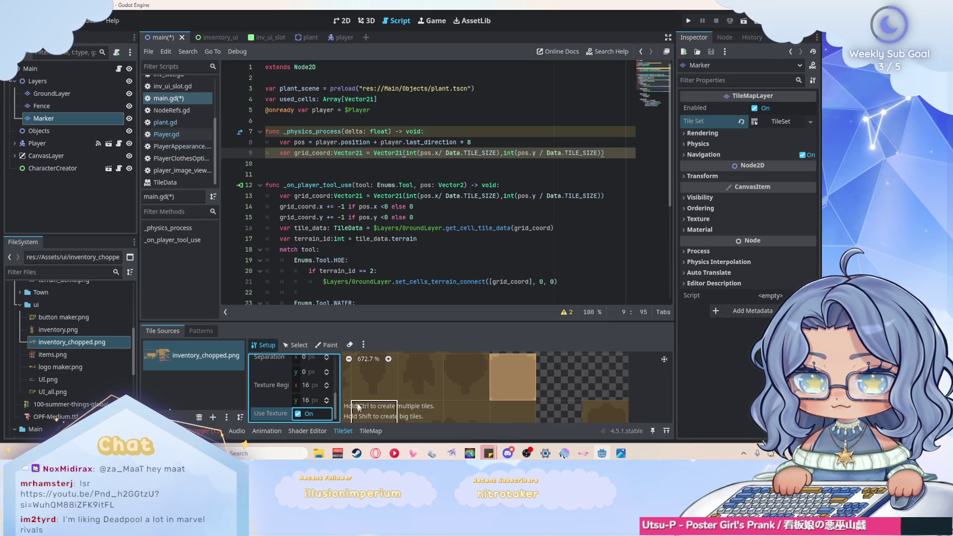
{"action": "left_click", "coordinate": [328, 345]}
Step: Switch the tile paint property to Terrains
{"action": "left_click", "coordinate": [311, 373]}
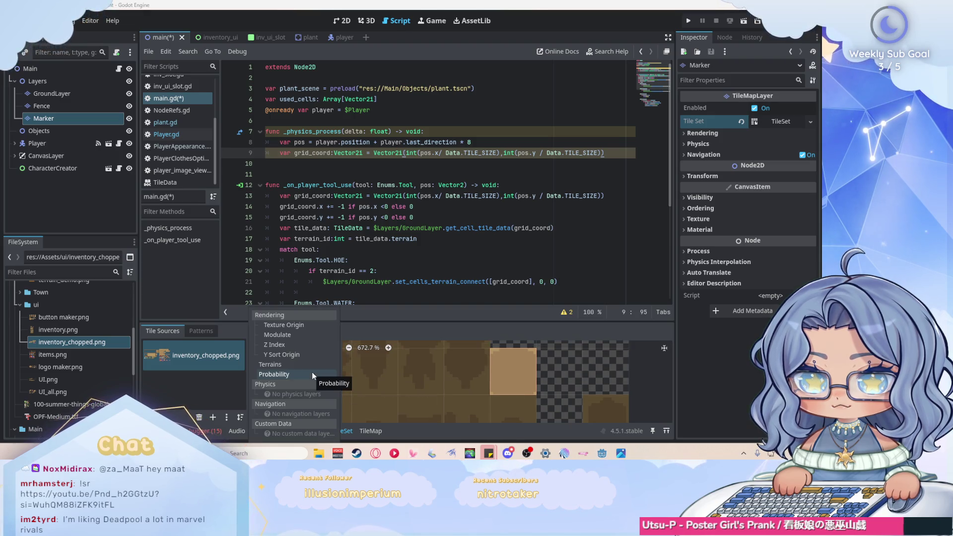
{"action": "left_click", "coordinate": [276, 365]}
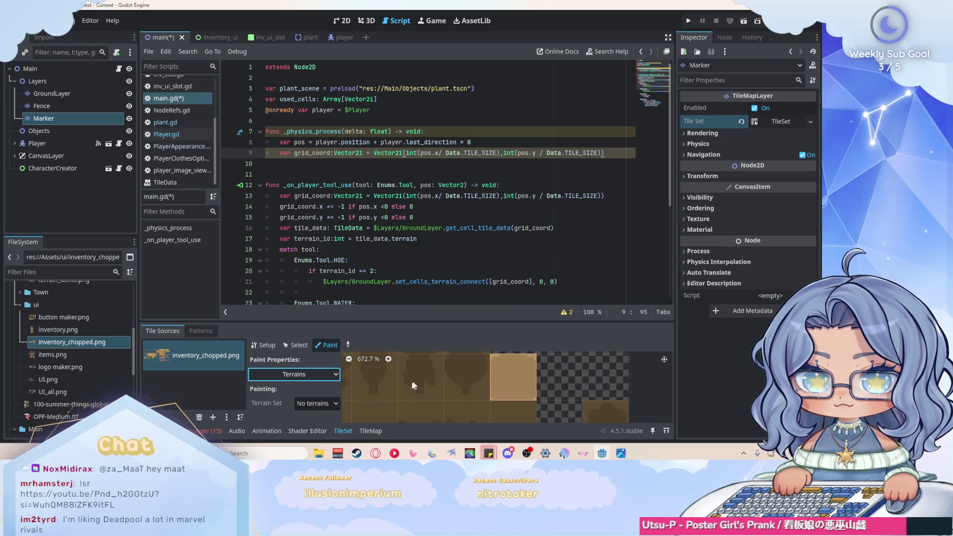
{"action": "left_click", "coordinate": [318, 403]}
{"action": "left_click", "coordinate": [325, 404]}
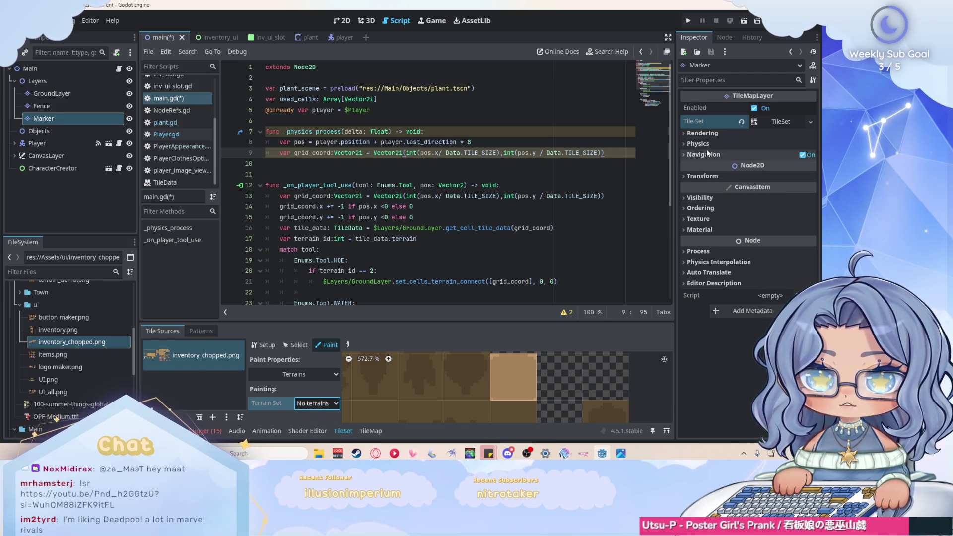
Step: Add a terrain set with one terrain named 'Marker' to the tile set
{"action": "left_click", "coordinate": [777, 121]}
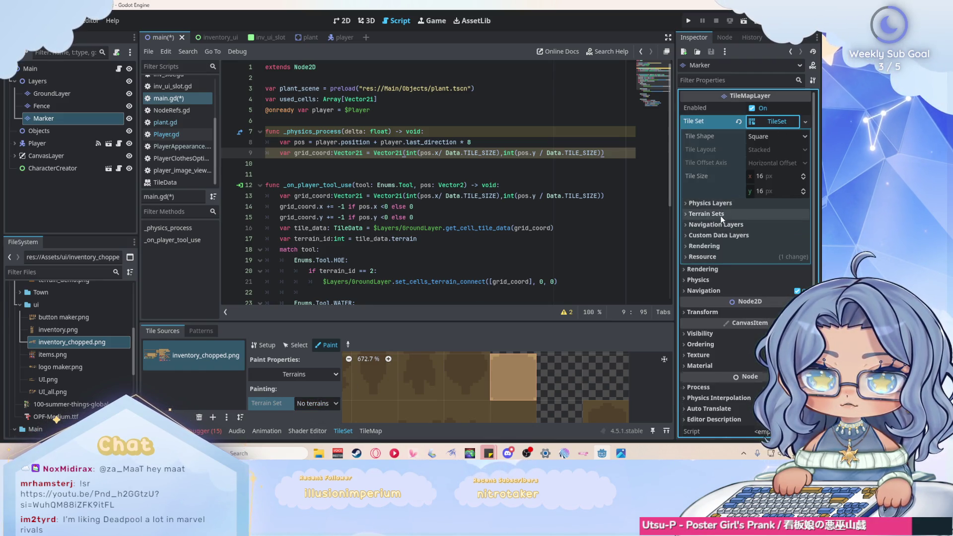
{"action": "left_click", "coordinate": [715, 213]}
{"action": "left_click", "coordinate": [747, 244]}
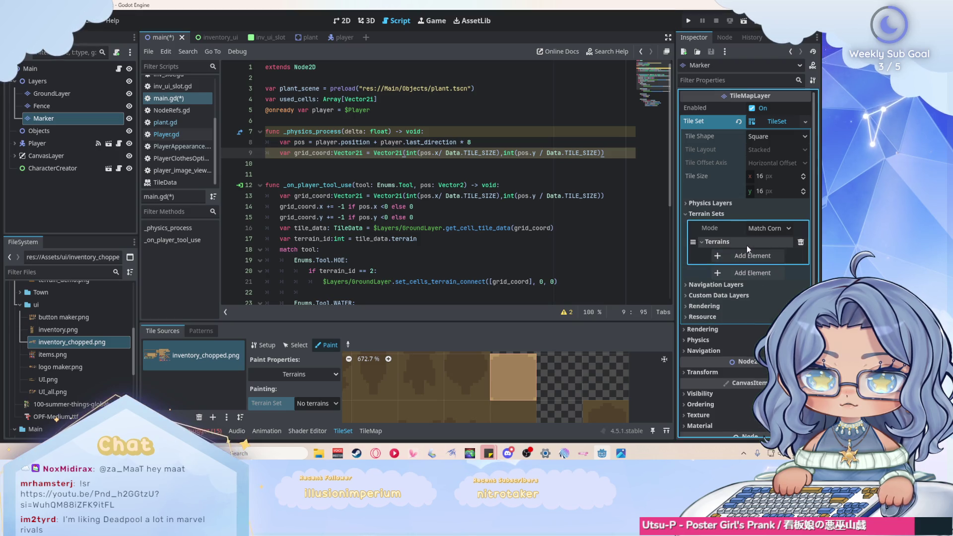
{"action": "left_click", "coordinate": [745, 253]}
{"action": "left_click", "coordinate": [757, 256]}
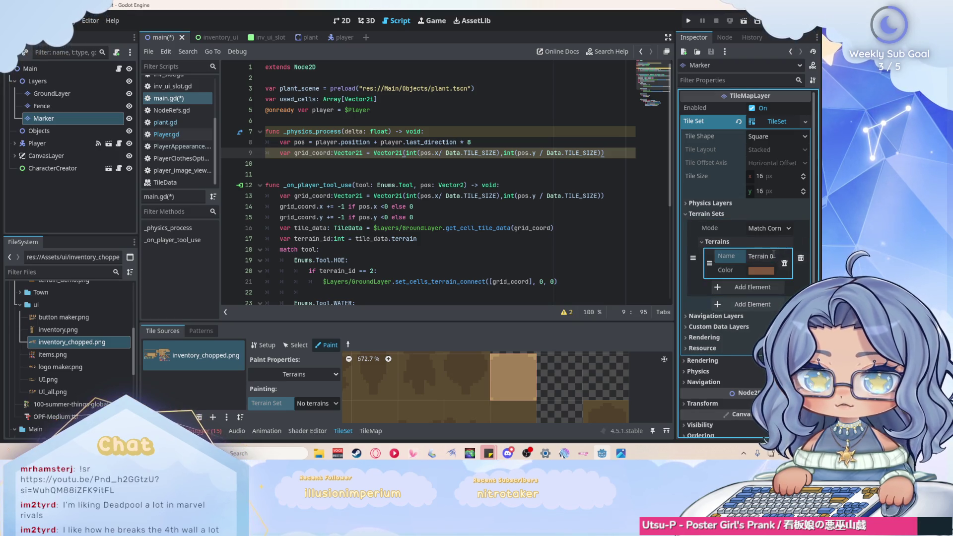
{"action": "type", "text": "Marker"}
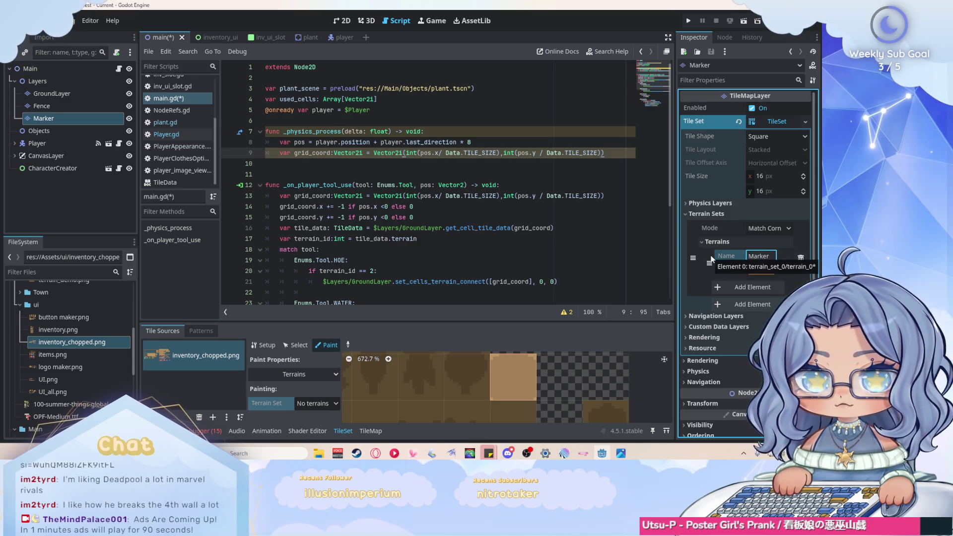
Step: Select the new terrain set and Marker terrain, then paint the plain light atlas tile
{"action": "left_click", "coordinate": [316, 403]}
{"action": "left_click", "coordinate": [321, 433]}
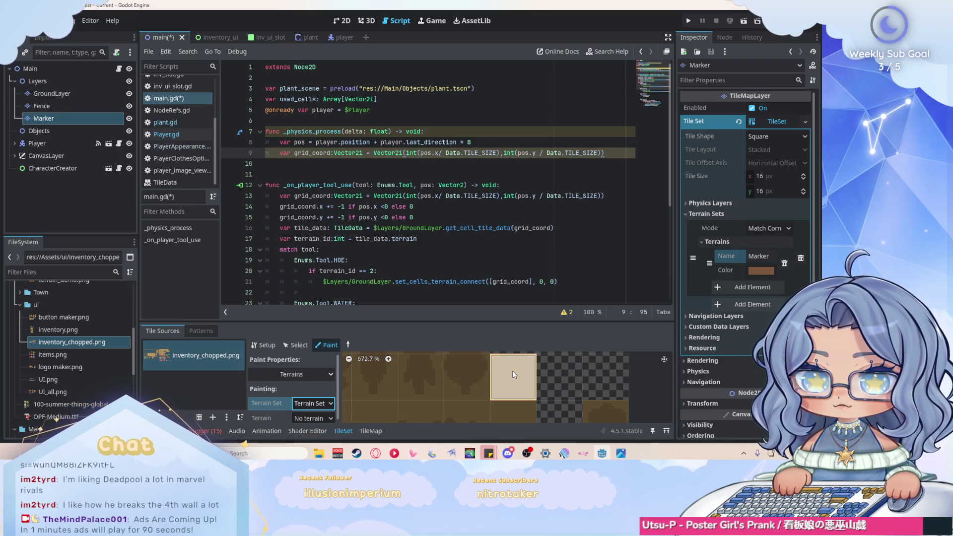
{"action": "left_click", "coordinate": [307, 418]}
{"action": "left_click", "coordinate": [318, 436]}
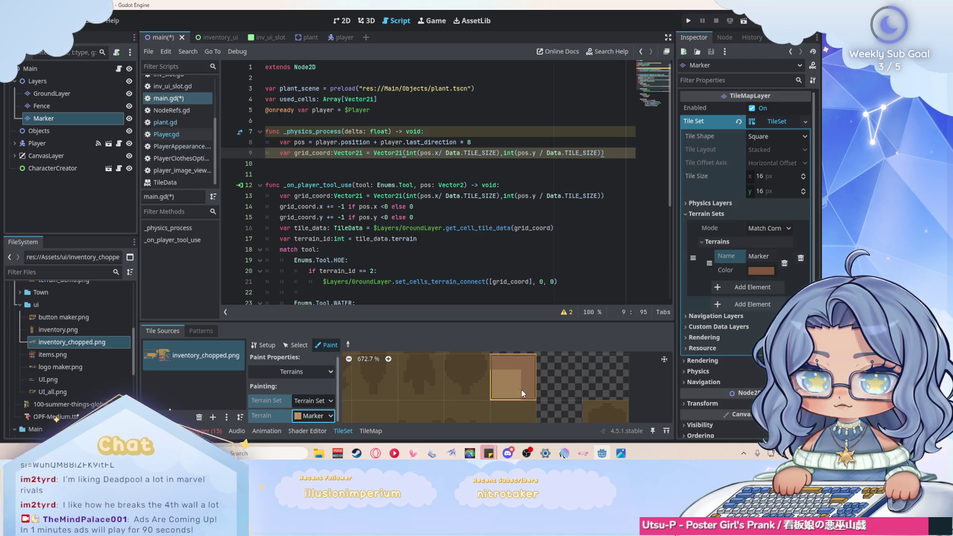
{"action": "left_click", "coordinate": [505, 382]}
{"action": "left_click", "coordinate": [211, 398]}
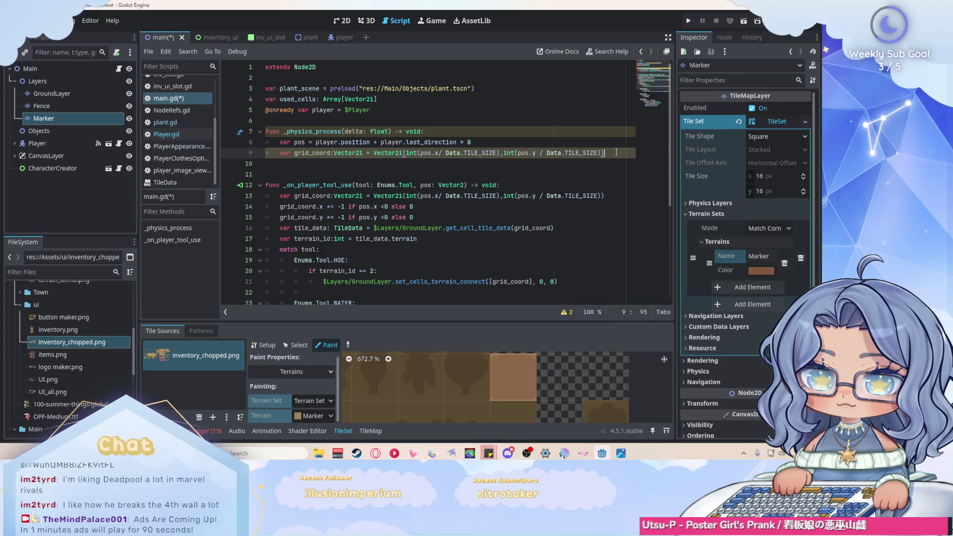
Step: Add $Layers/Marker.clear() as a new line in _physics_process
{"action": "key", "text": "Return"}
{"action": "mouse_move", "coordinate": [86, 122]}
{"action": "left_mouse_down"}
{"action": "mouse_move", "coordinate": [309, 175]}
{"action": "mouse_move", "coordinate": [347, 165]}
{"action": "left_mouse_up"}
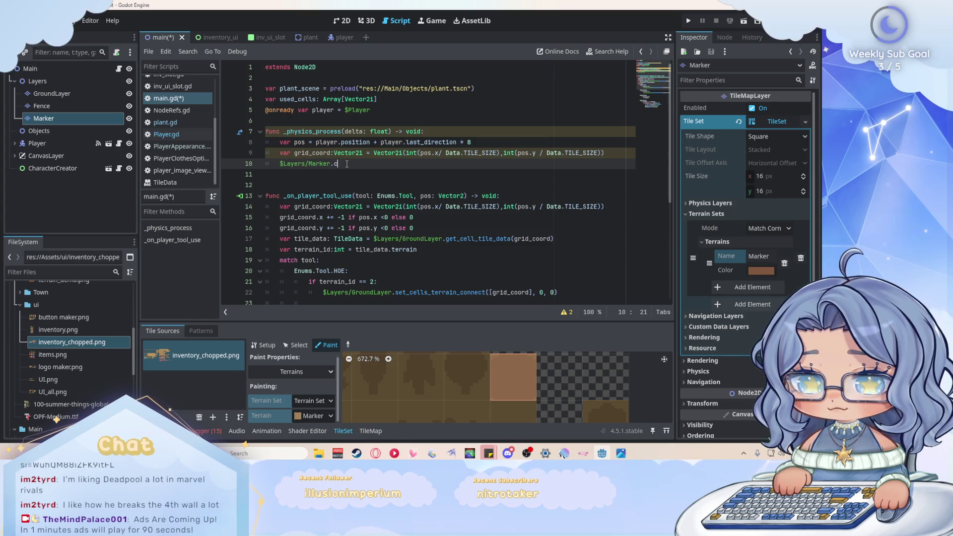
{"action": "type", "text": ".clear()"}
{"action": "key", "text": "Return"}
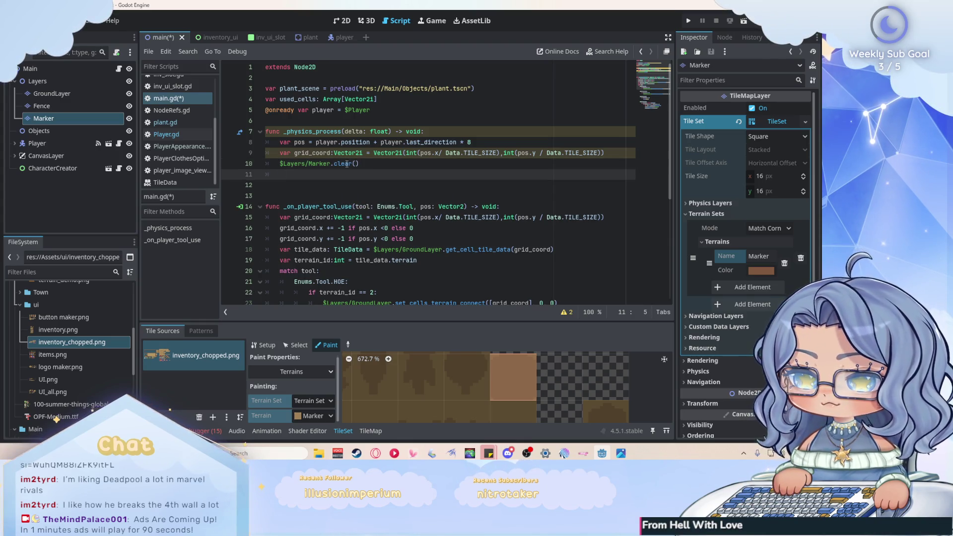
Step: Add Marker set_cell(grid_coord, 0, Vector2i(1,3)), save the script and run the game
{"action": "left_click_drag", "start_coordinate": [43, 118], "coordinate": [284, 178]}
{"action": "type", "text": "$Layers/Marker.s"}
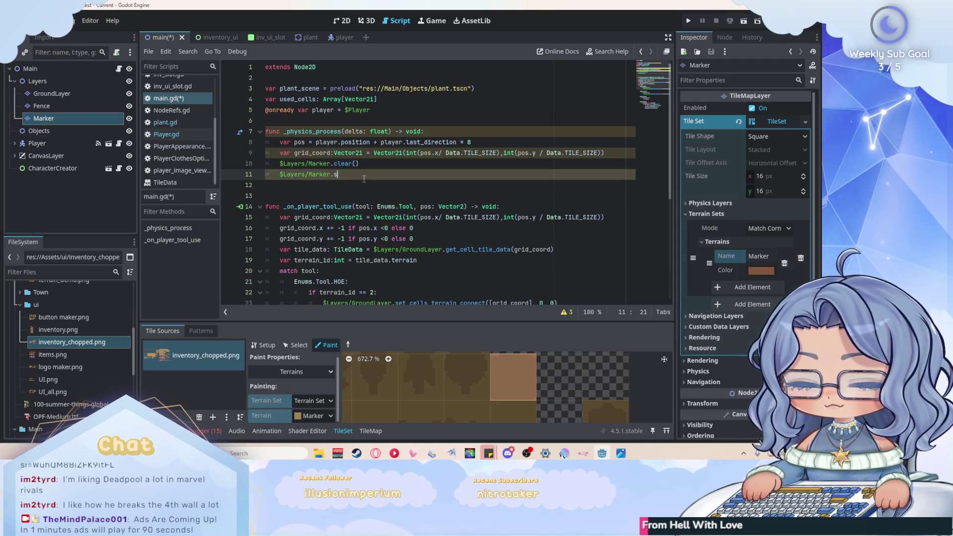
{"action": "type", "text": "et_"}
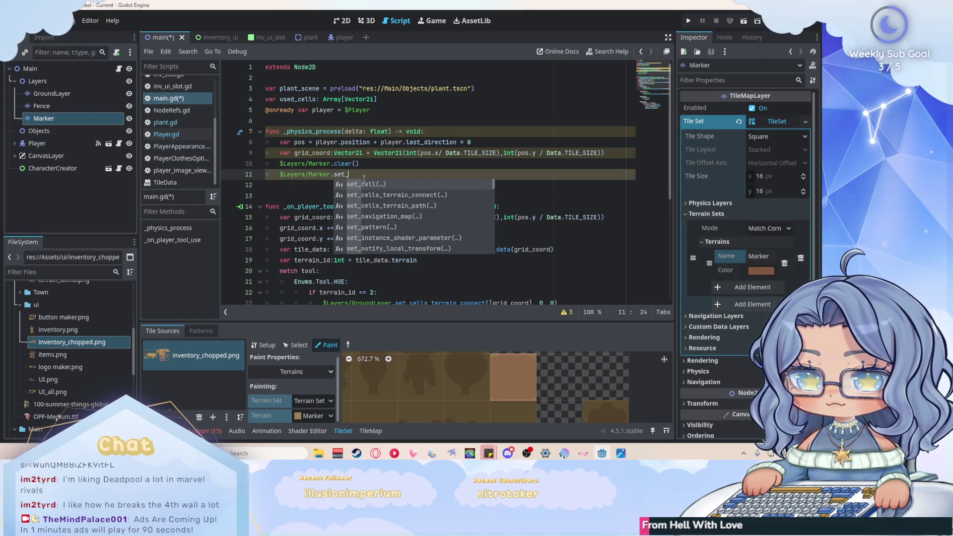
{"action": "key", "text": "Return"}
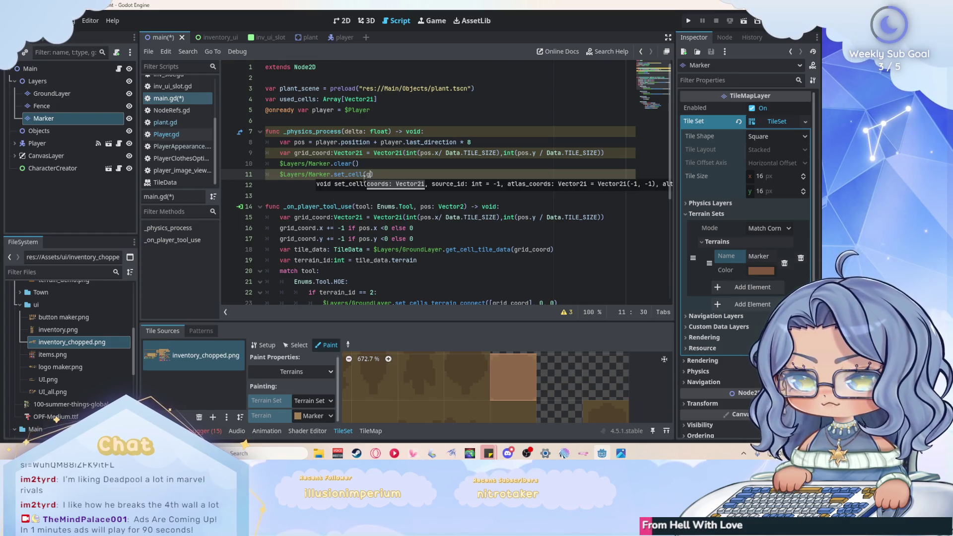
{"action": "type", "text": "rid_"}
{"action": "key", "text": "Return"}
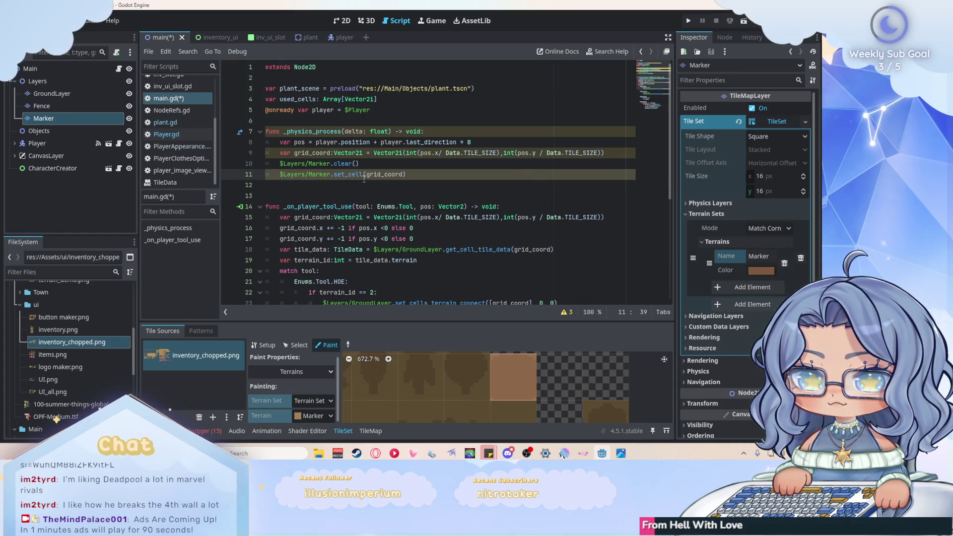
{"action": "type", "text": ",0,Vect"}
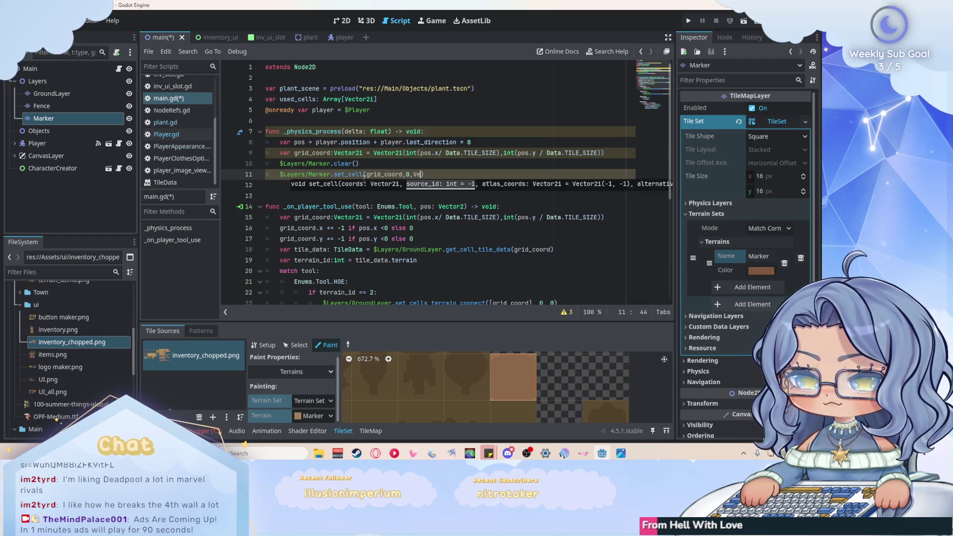
{"action": "type", "text": "or"}
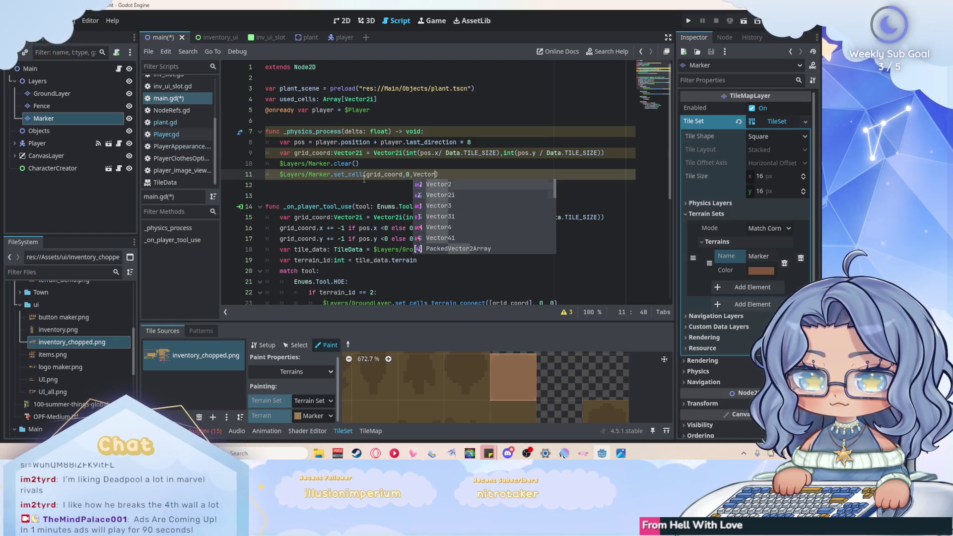
{"action": "type", "text": "2i"}
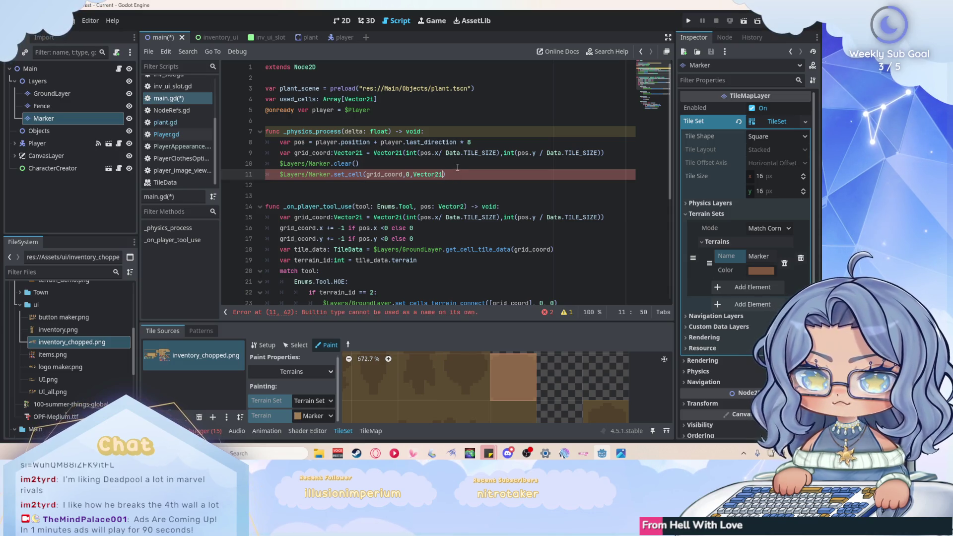
{"action": "type", "text": "(1,3"}
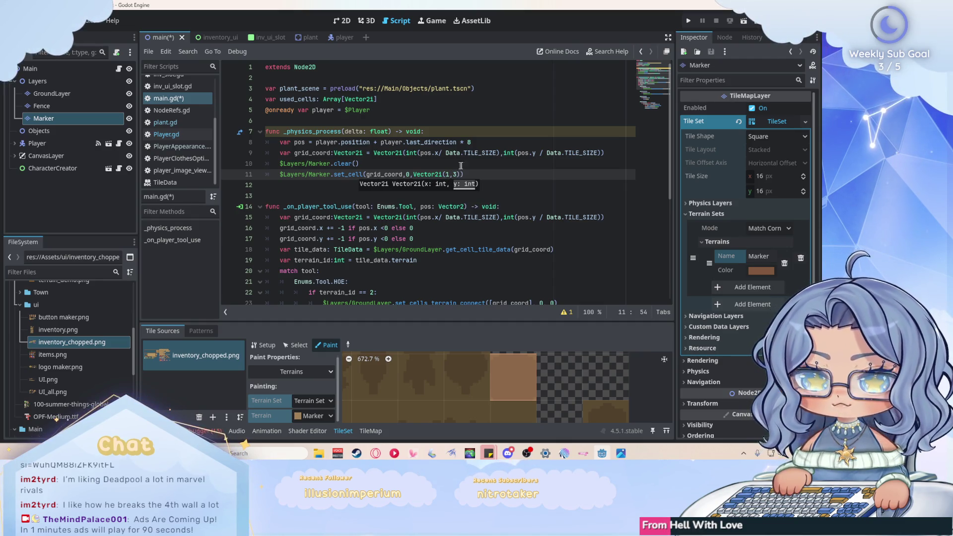
{"action": "left_click", "coordinate": [511, 174]}
{"action": "key", "text": "ctrl+s"}
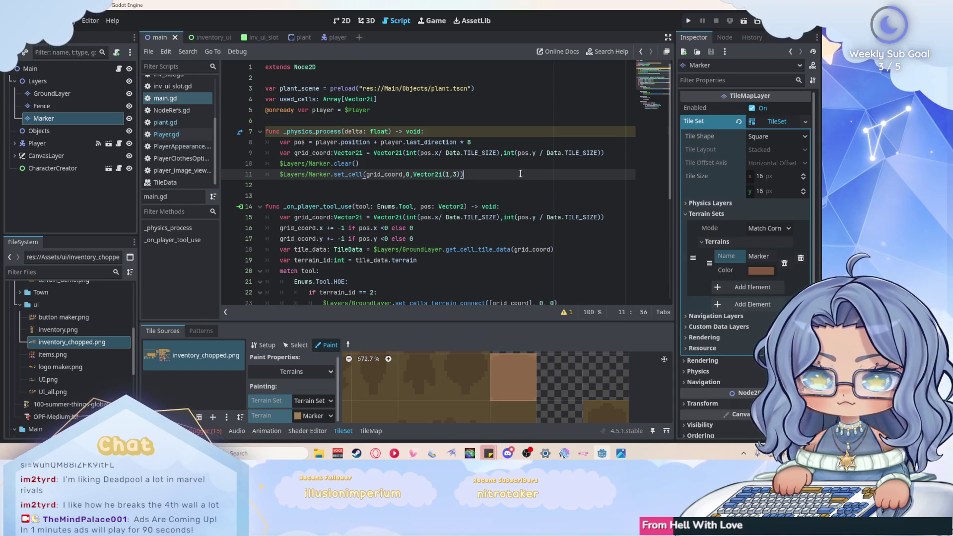
{"action": "left_click", "coordinate": [689, 22]}
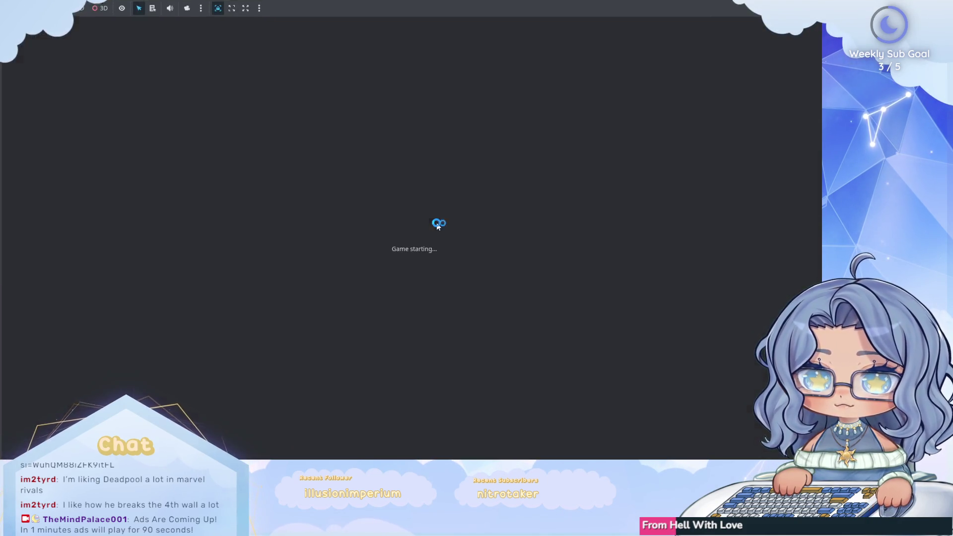
Step: Walk the character down, left and up around the farm, then stop the game with F8
{"action": "key", "text": "Down"}
{"action": "key", "text": "Left"}
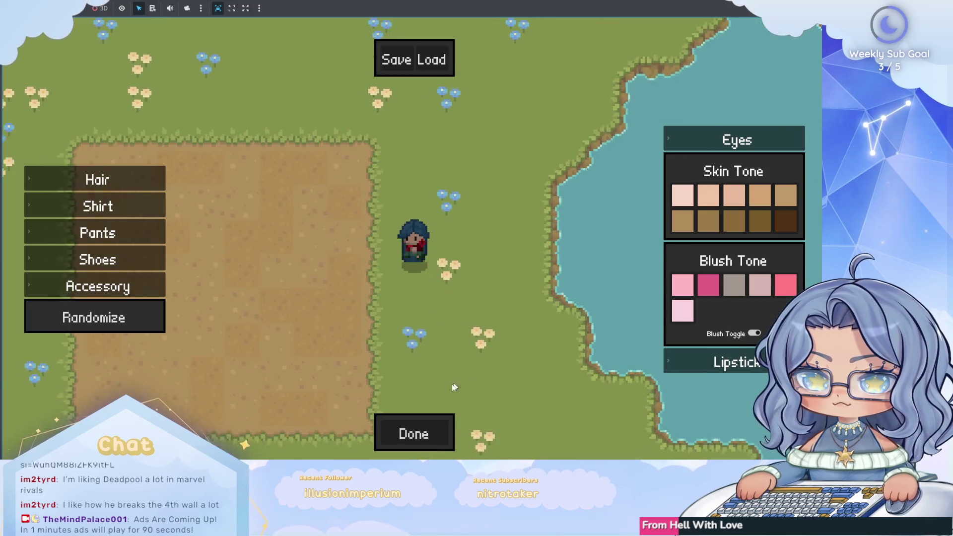
{"action": "key", "text": "Up"}
{"action": "key", "text": "Escape"}
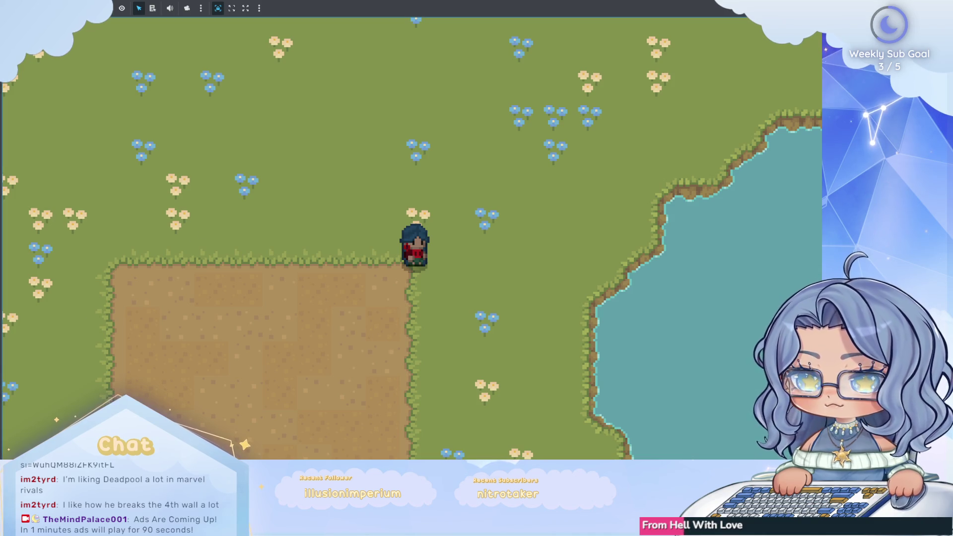
{"action": "key", "text": "F8"}
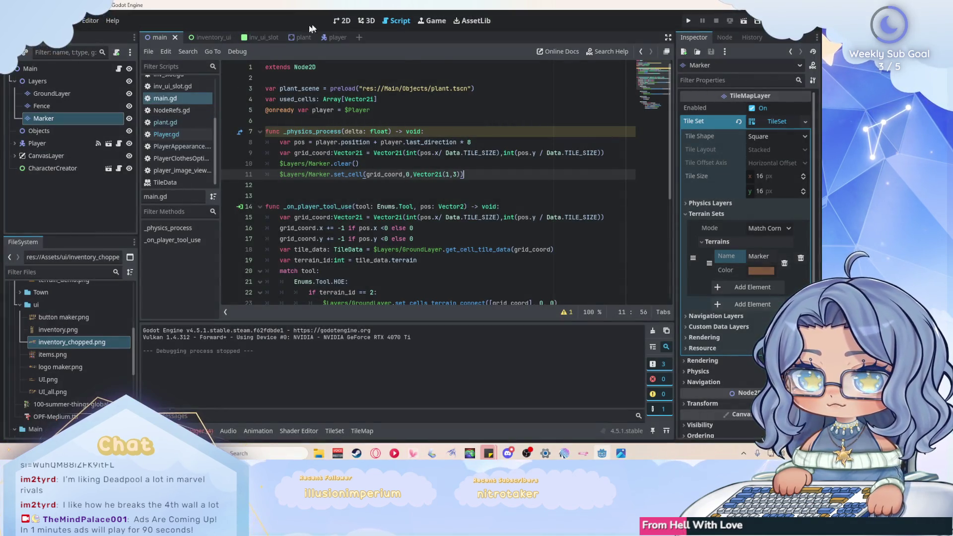
Step: Glance at the 2D map view, then reopen main.gd in the script editor
{"action": "left_click", "coordinate": [342, 20]}
{"action": "scroll", "coordinate": [418, 176], "scroll_direction": "up", "scroll_amount": 2}
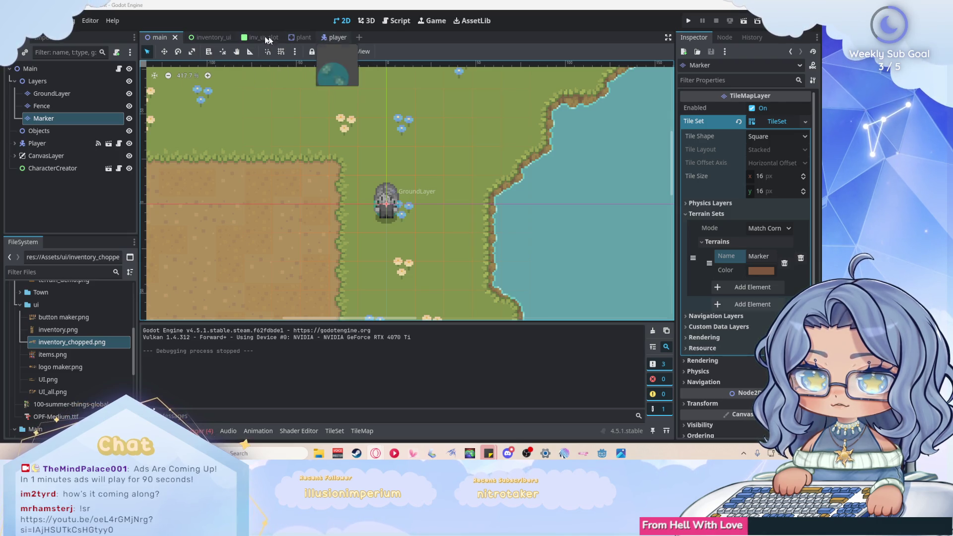
{"action": "left_click", "coordinate": [397, 20]}
{"action": "left_click", "coordinate": [56, 118]}
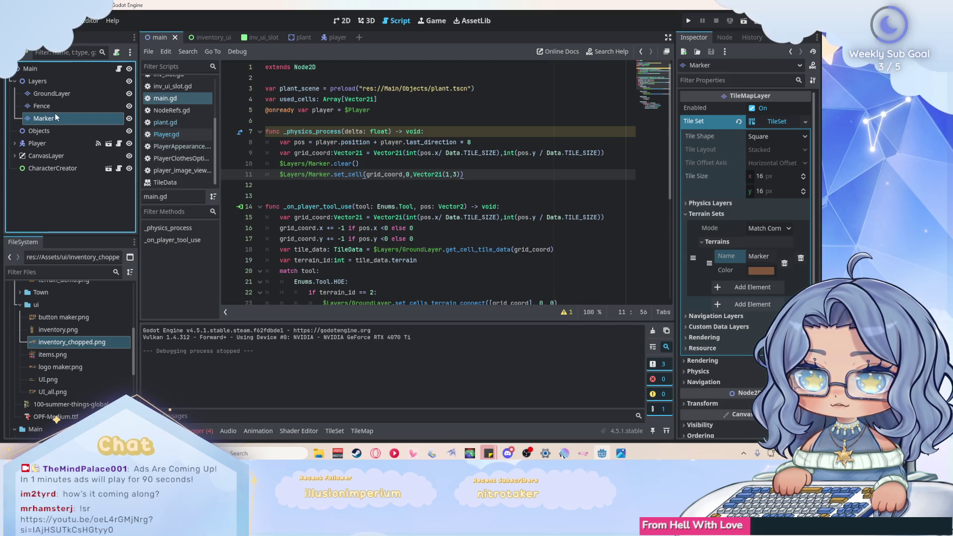
Step: Change the marker tile to atlas coordinates Vector2i(38,1), save main.gd and run the game
{"action": "left_click", "coordinate": [335, 430]}
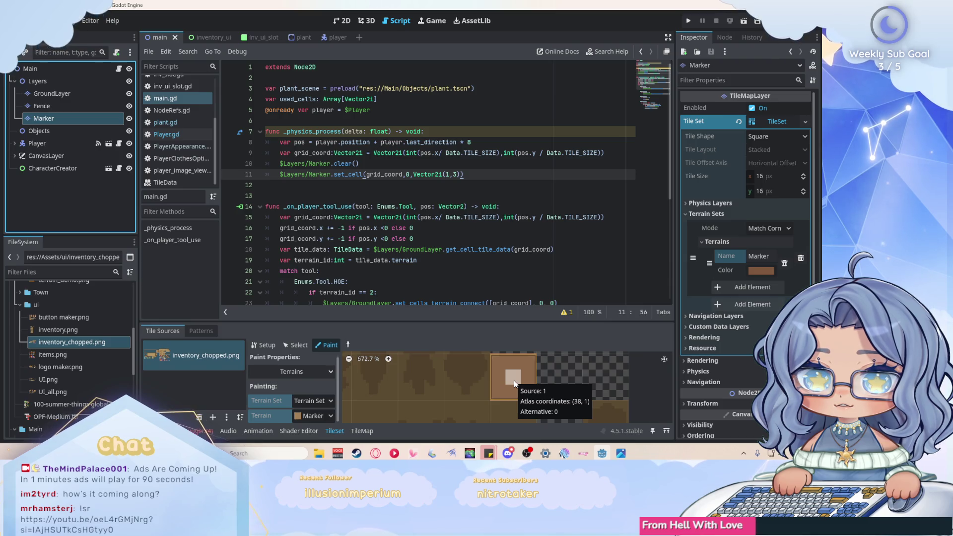
{"action": "left_click", "coordinate": [446, 174]}
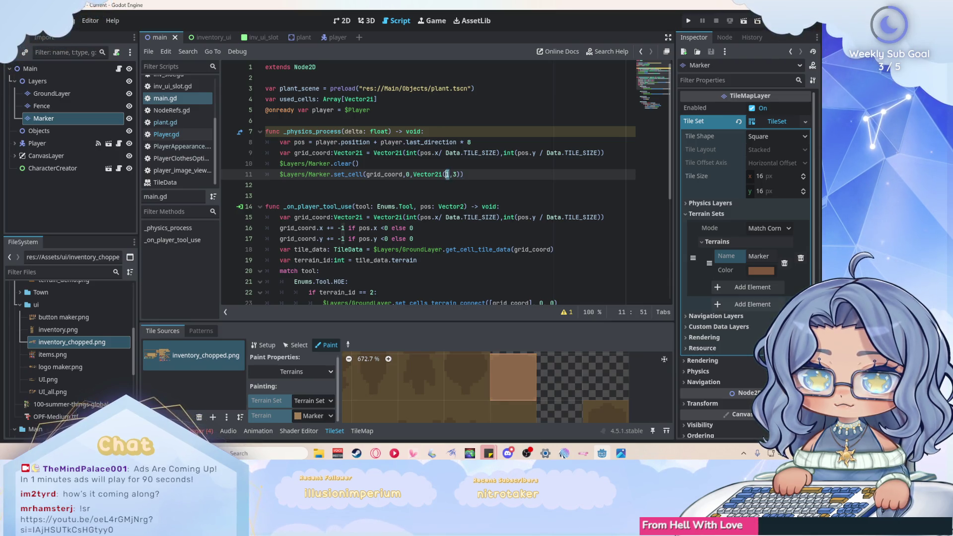
{"action": "type", "text": "38"}
{"action": "left_click", "coordinate": [461, 174]}
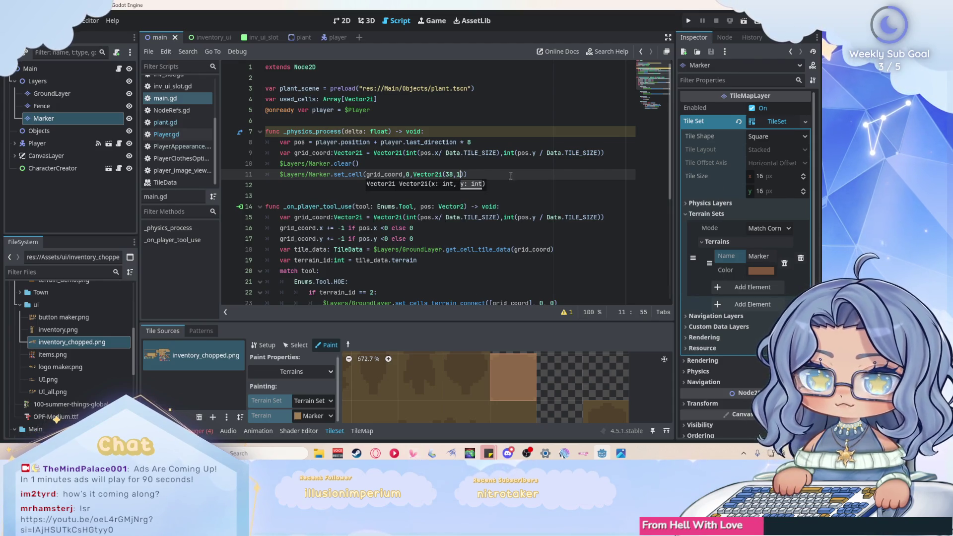
{"action": "type", "text": "))"}
{"action": "key", "text": "ctrl+s"}
{"action": "left_click", "coordinate": [689, 20]}
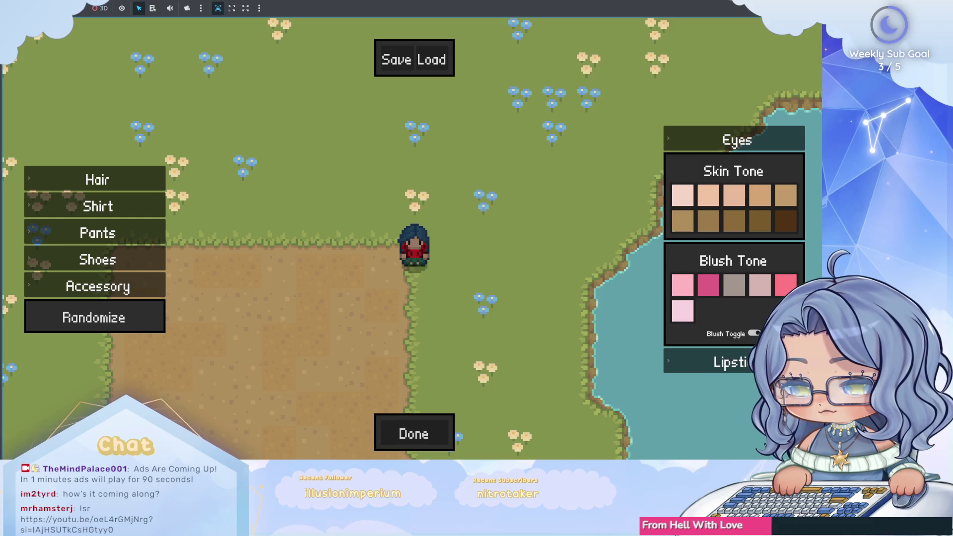
Step: Stop the game with F8, return to the set_cell line and show the TileSet editor
{"action": "key", "text": "F8"}
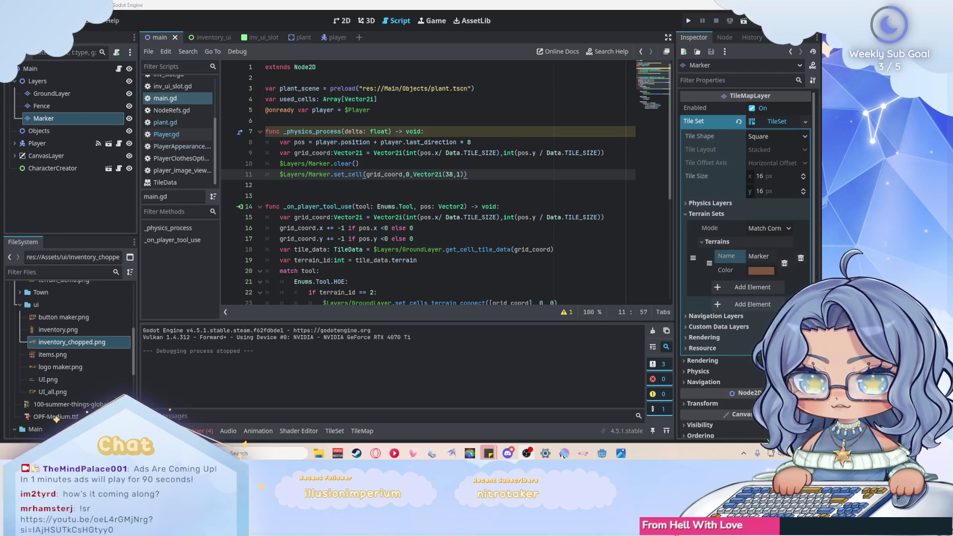
{"action": "left_click", "coordinate": [492, 172]}
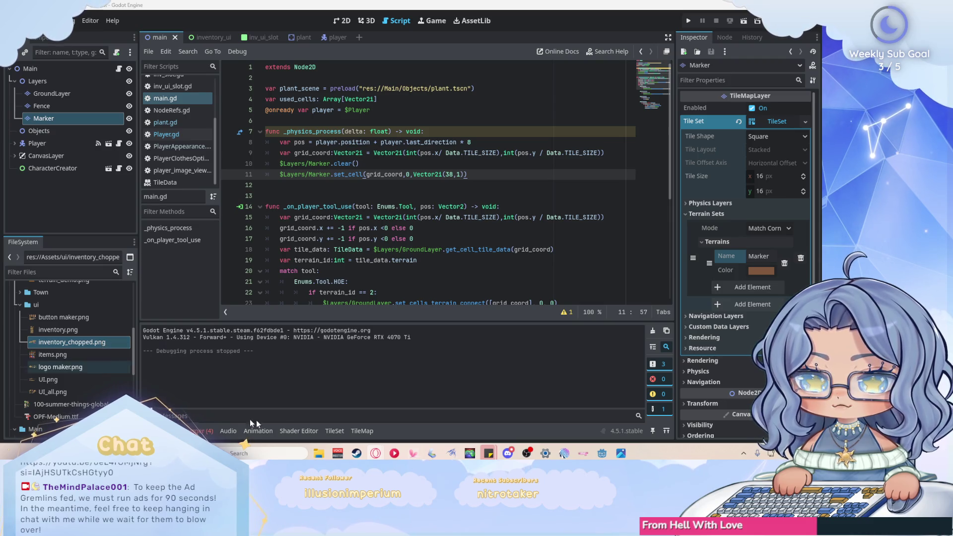
{"action": "left_click", "coordinate": [343, 430]}
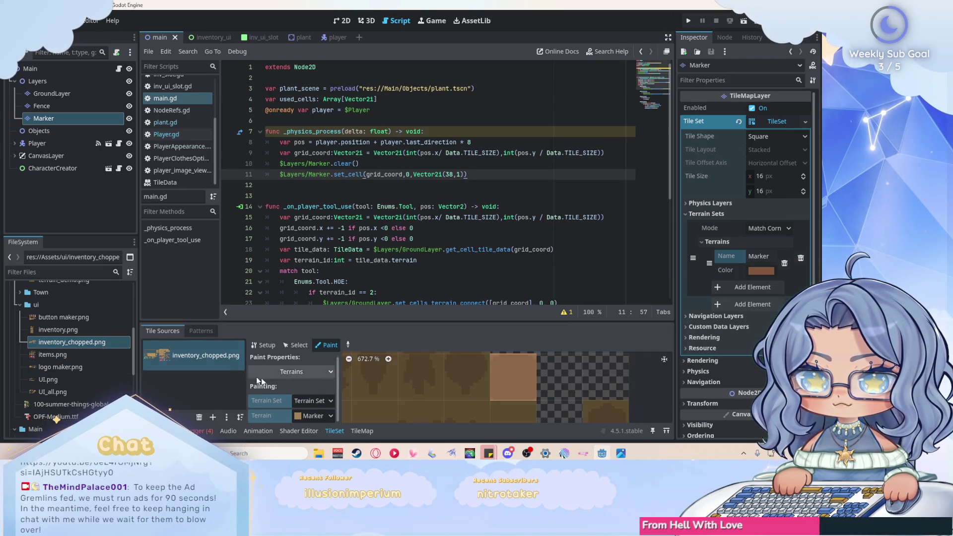
Step: Check the tile source's Setup settings, then briefly run the project and come back
{"action": "scroll", "coordinate": [296, 379], "scroll_direction": "up", "scroll_amount": 1}
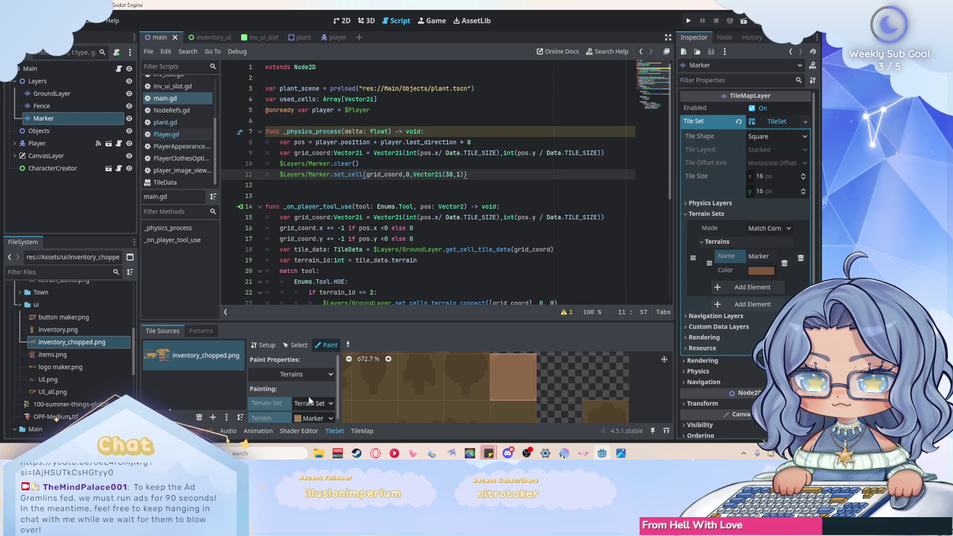
{"action": "left_click", "coordinate": [264, 345]}
{"action": "key", "text": "F5"}
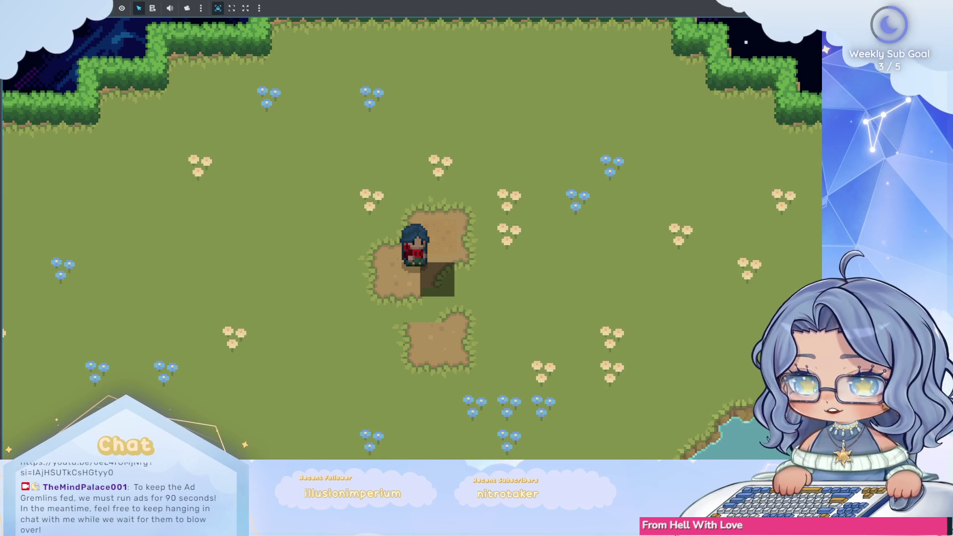
{"action": "key", "text": "alt+Tab"}
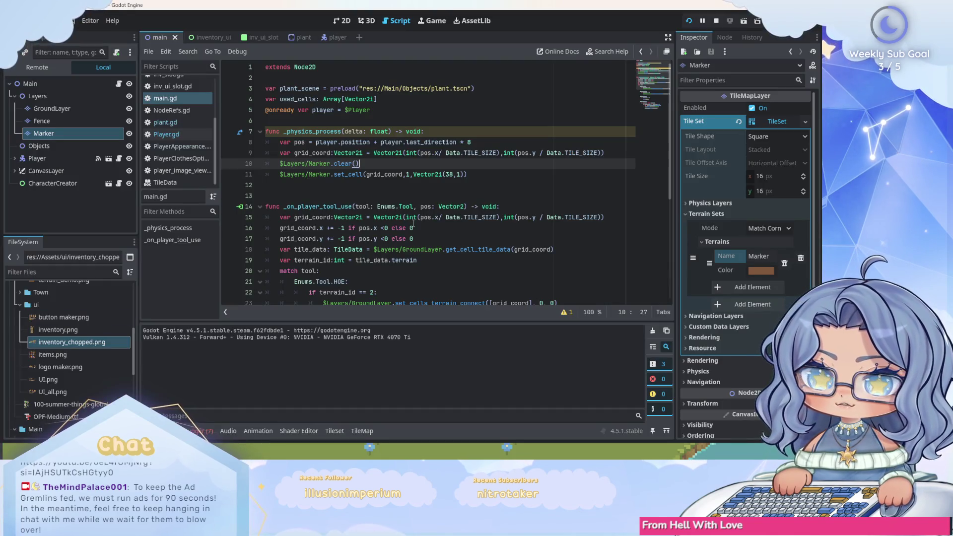
Step: Paste the negative-coordinate grid_coord correction lines after line 9 of _physics_process
{"action": "left_click_drag", "start_coordinate": [414, 239], "coordinate": [306, 229]}
{"action": "key", "text": "shift+Home"}
{"action": "key", "text": "ctrl+c"}
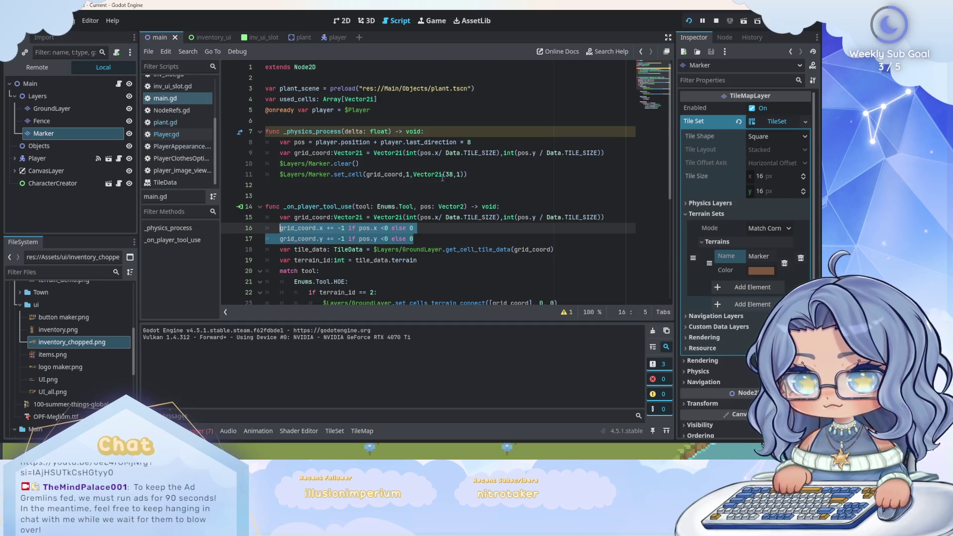
{"action": "left_click", "coordinate": [621, 152]}
{"action": "key", "text": "Return"}
{"action": "key", "text": "ctrl+v"}
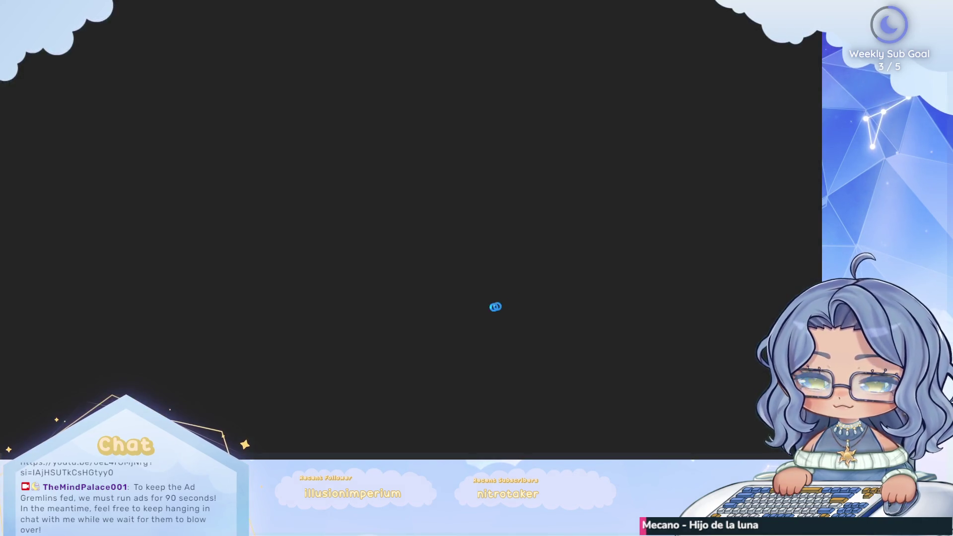
Step: Finish character creation, move the character right, up and down, then stop with F8
{"action": "key", "text": "Up"}
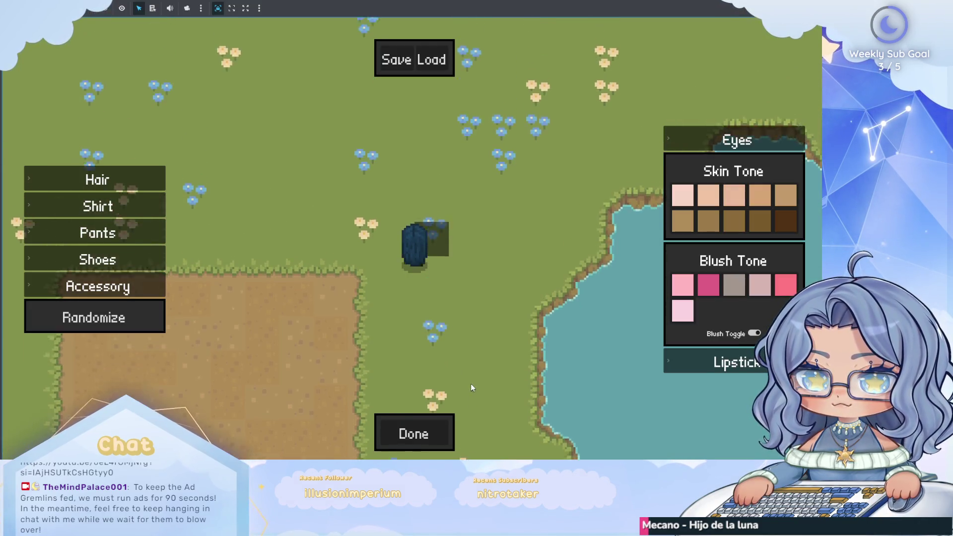
{"action": "left_click", "coordinate": [427, 420]}
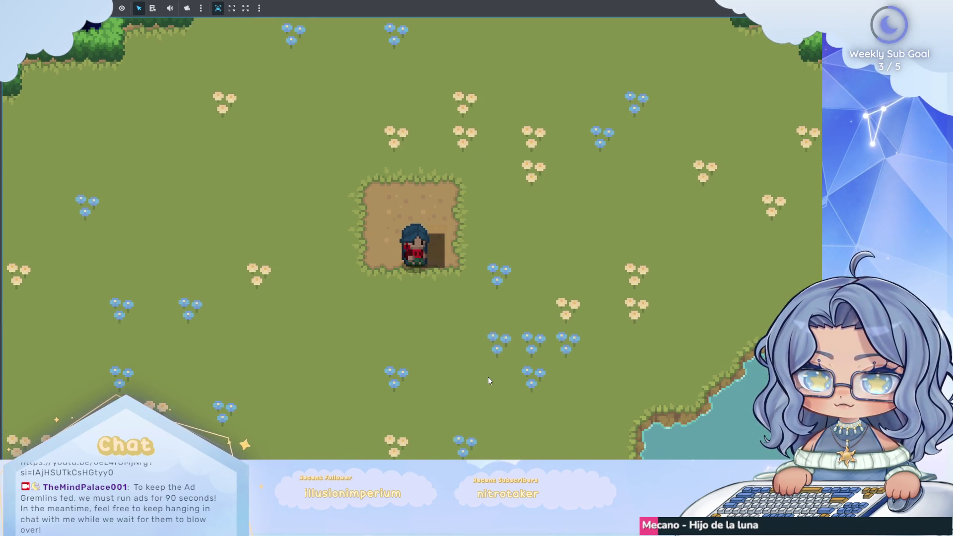
{"action": "key", "text": "d"}
{"action": "key", "text": "w"}
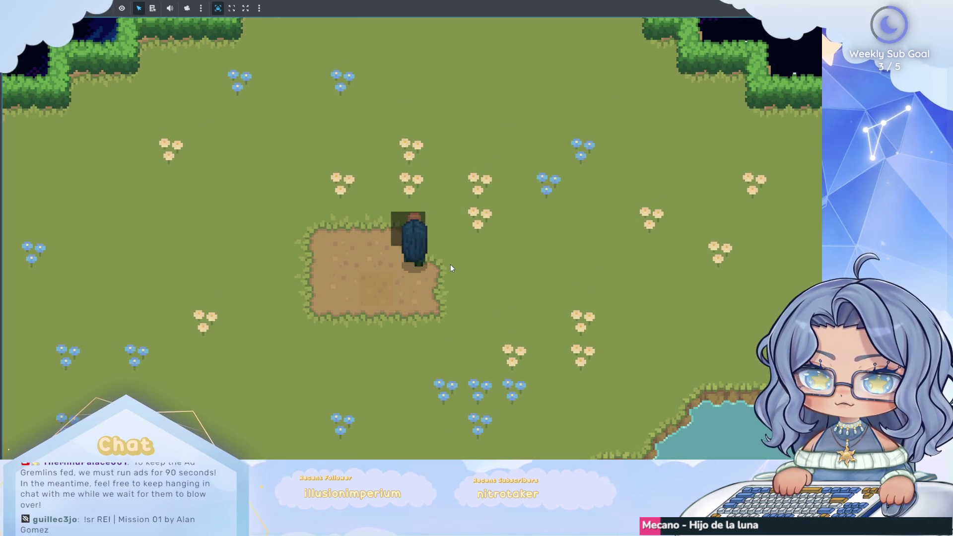
{"action": "key", "text": "s"}
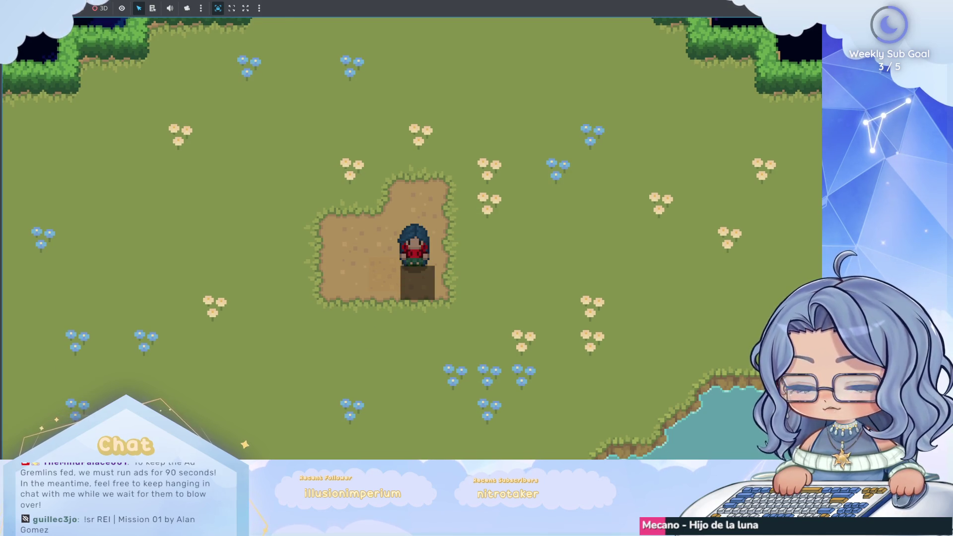
{"action": "key", "text": "F8"}
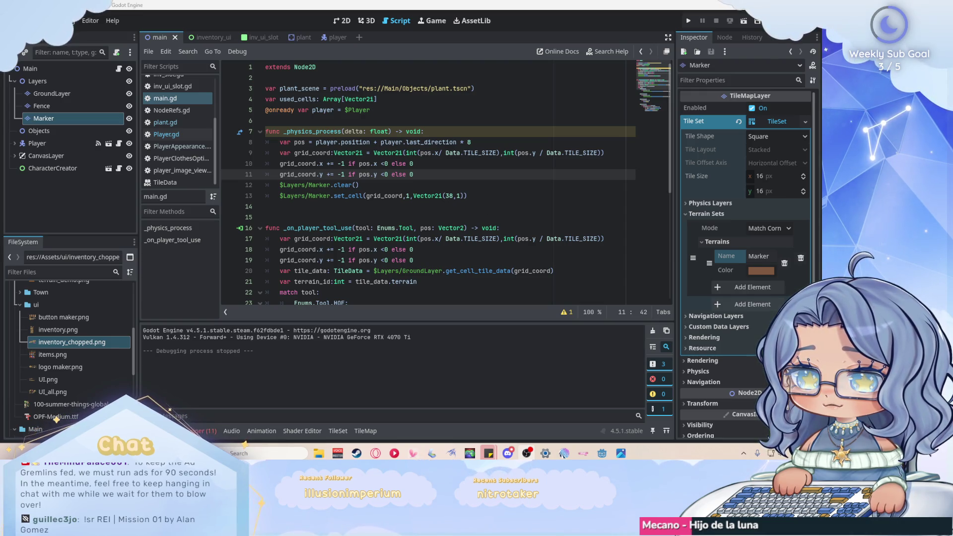
Step: Prefix the delta parameter with an underscore, then switch to the inventory_ui and plant scenes
{"action": "left_click", "coordinate": [489, 195]}
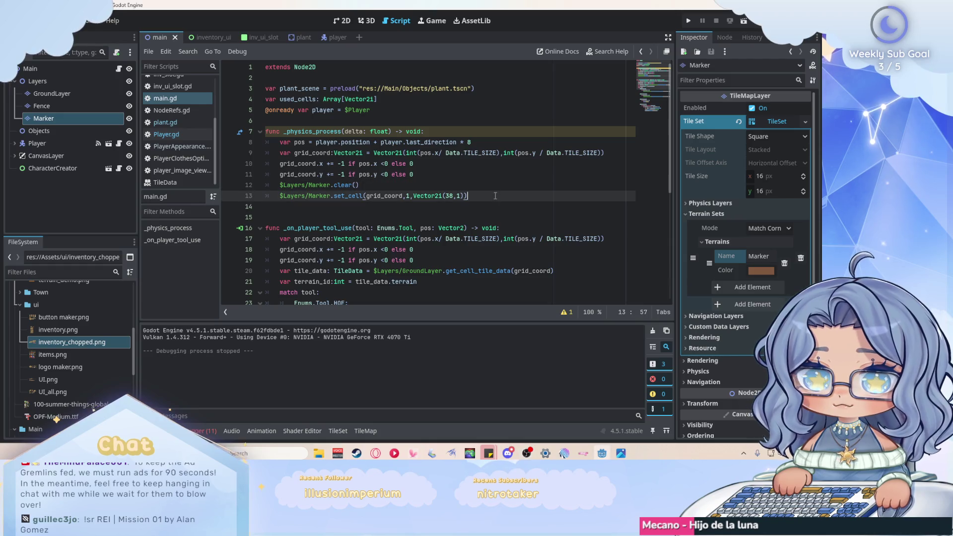
{"action": "left_click", "coordinate": [345, 131]}
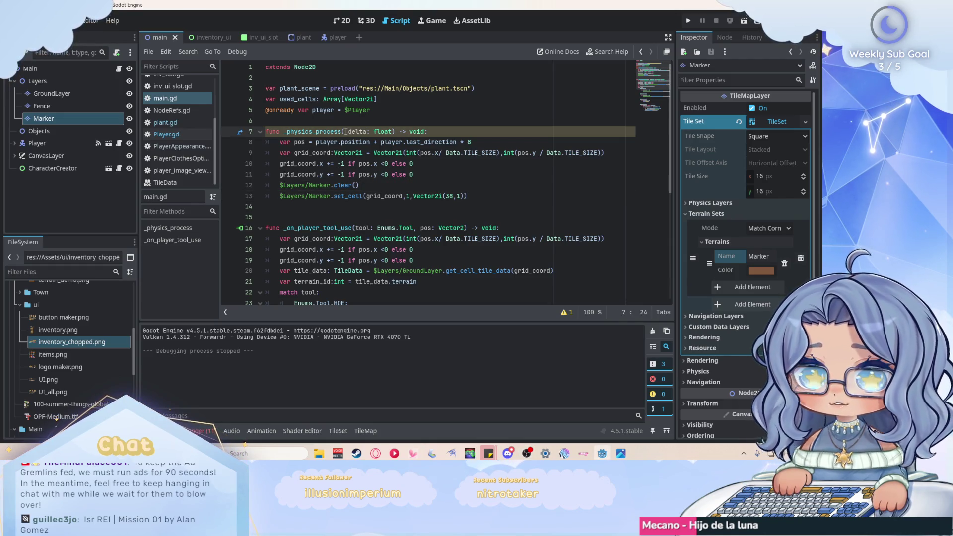
{"action": "type", "text": "_"}
{"action": "left_click", "coordinate": [518, 197]}
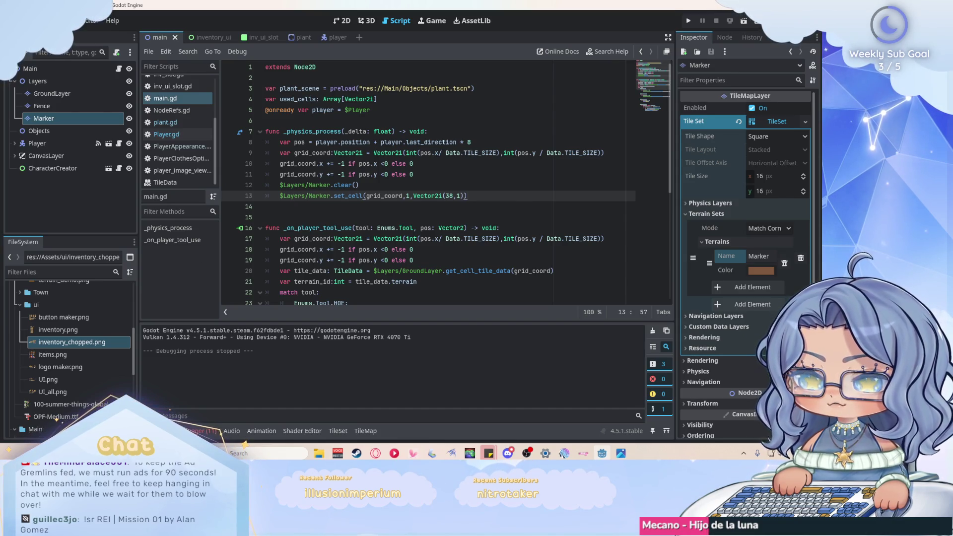
{"action": "scroll", "coordinate": [379, 168], "scroll_direction": "down", "scroll_amount": 2}
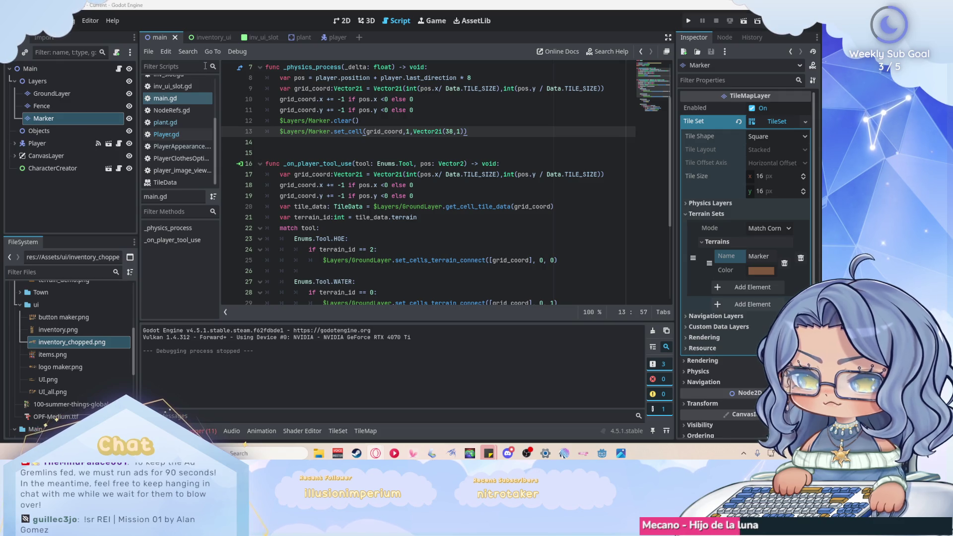
{"action": "left_click", "coordinate": [218, 39]}
{"action": "left_click", "coordinate": [304, 38]}
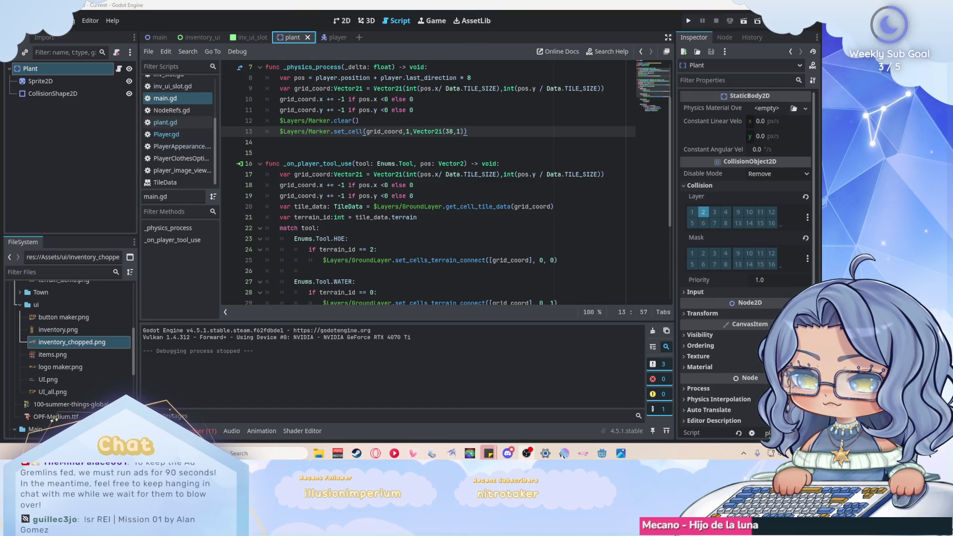
Step: Close the plant, inventory_ui and inv_ui_slot scene tabs
{"action": "left_click", "coordinate": [308, 37]}
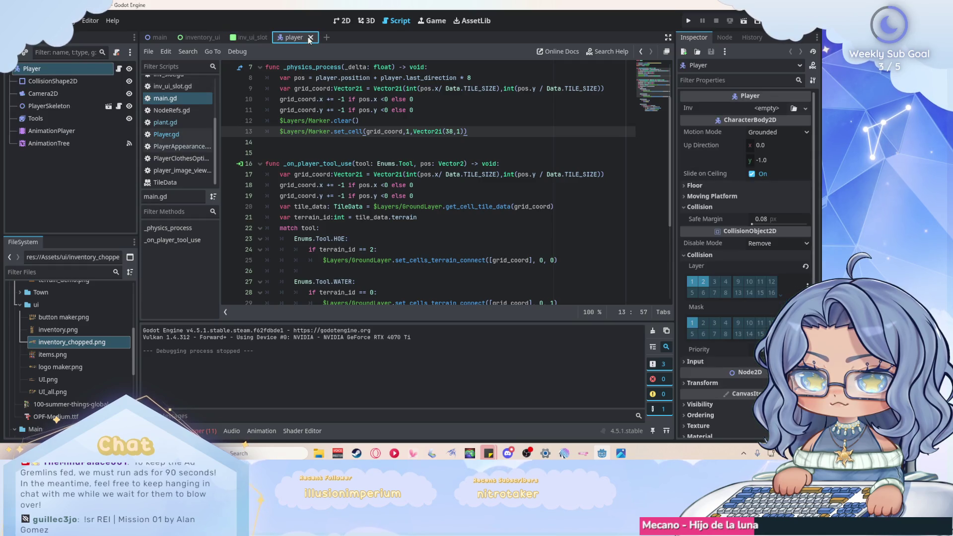
{"action": "left_click", "coordinate": [216, 37]}
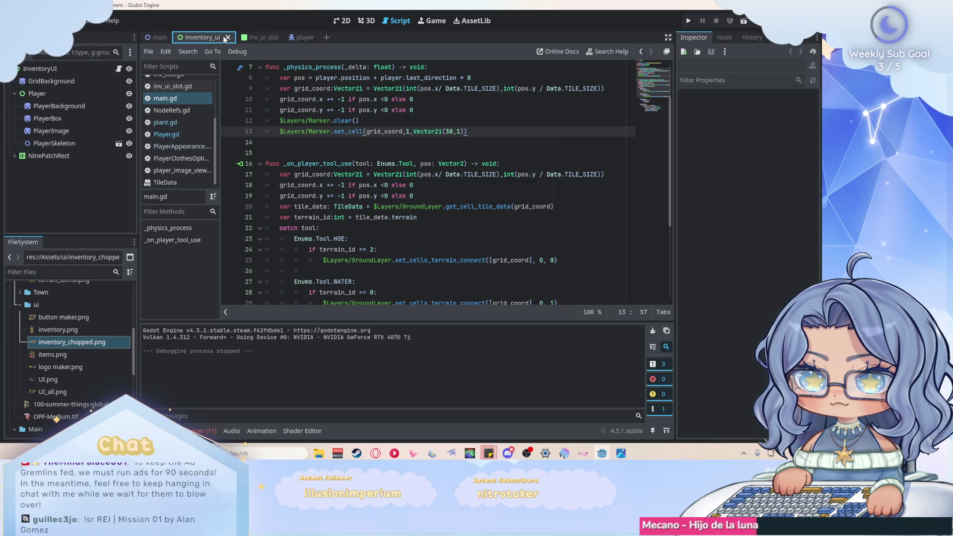
{"action": "left_click", "coordinate": [227, 37]}
{"action": "left_click", "coordinate": [222, 37]}
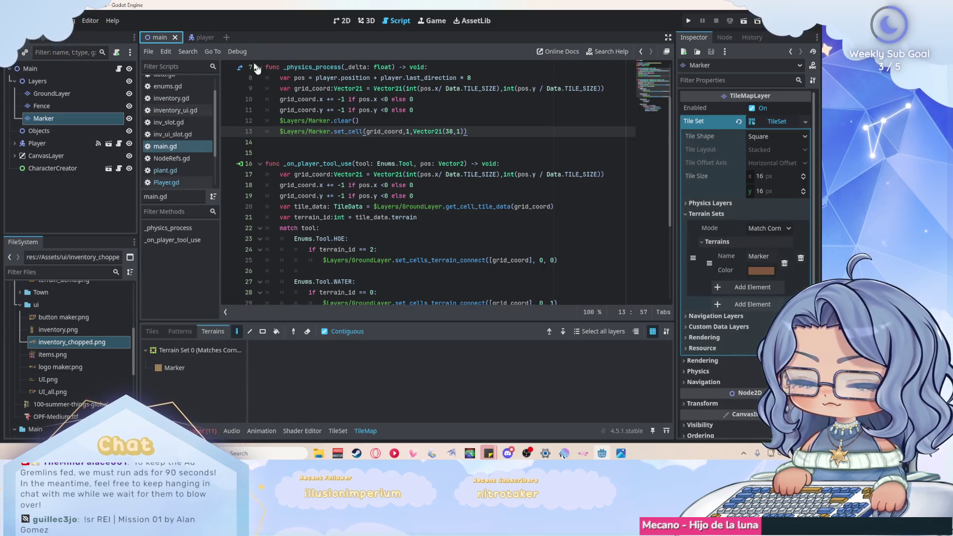
Step: Create a new scene with a Control root named ToolUI and save it as tool_ui.tscn
{"action": "left_click", "coordinate": [227, 37]}
{"action": "left_click", "coordinate": [59, 111]}
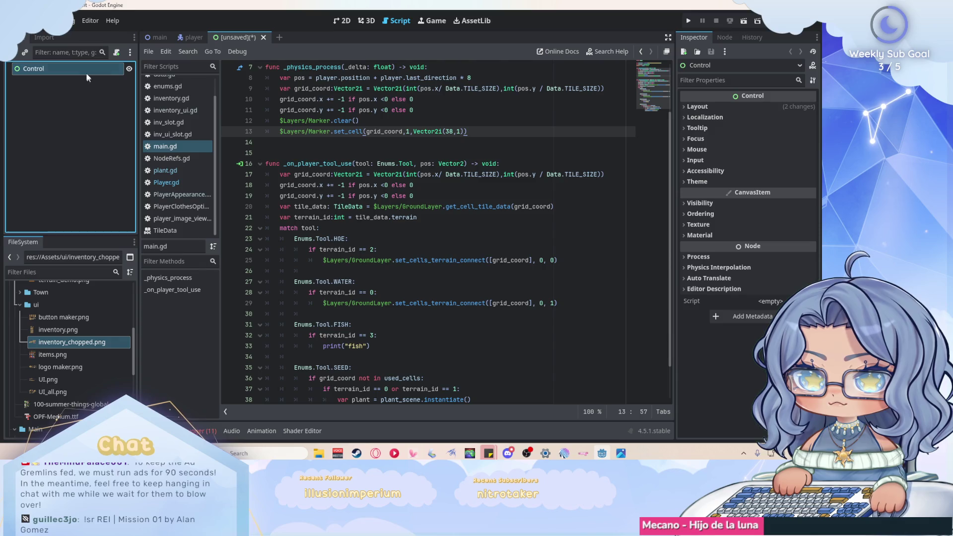
{"action": "double_click", "coordinate": [69, 74]}
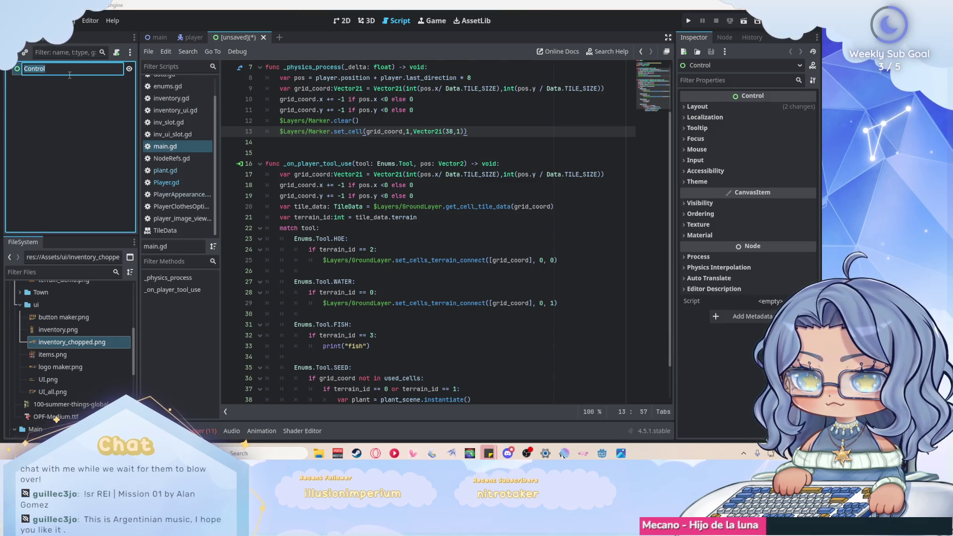
{"action": "type", "text": "ToolUI"}
{"action": "key", "text": "Return"}
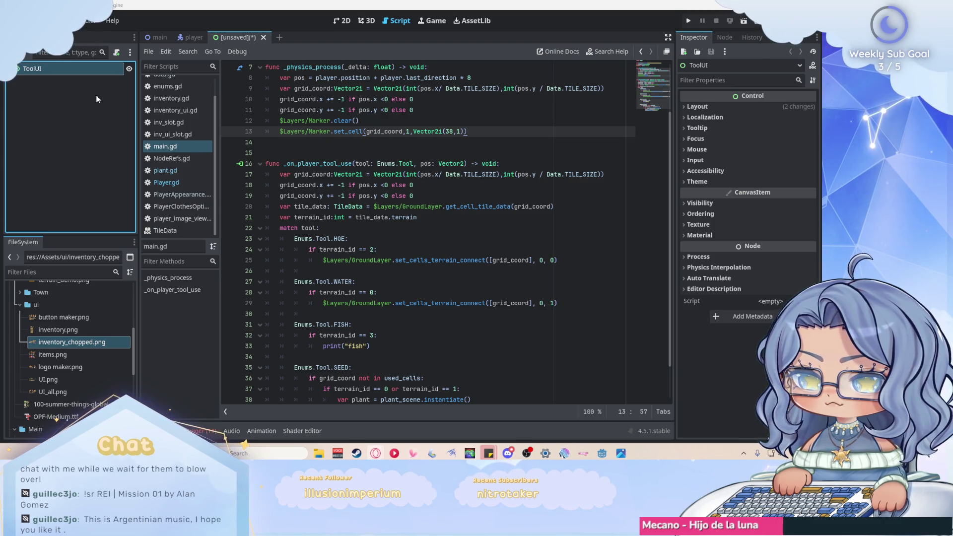
{"action": "left_click", "coordinate": [79, 108]}
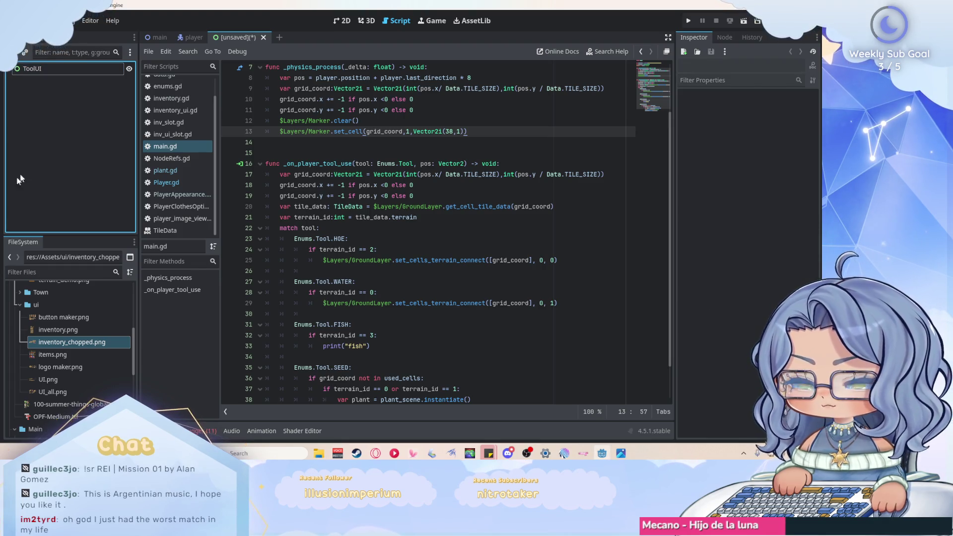
{"action": "key", "text": "ctrl+s"}
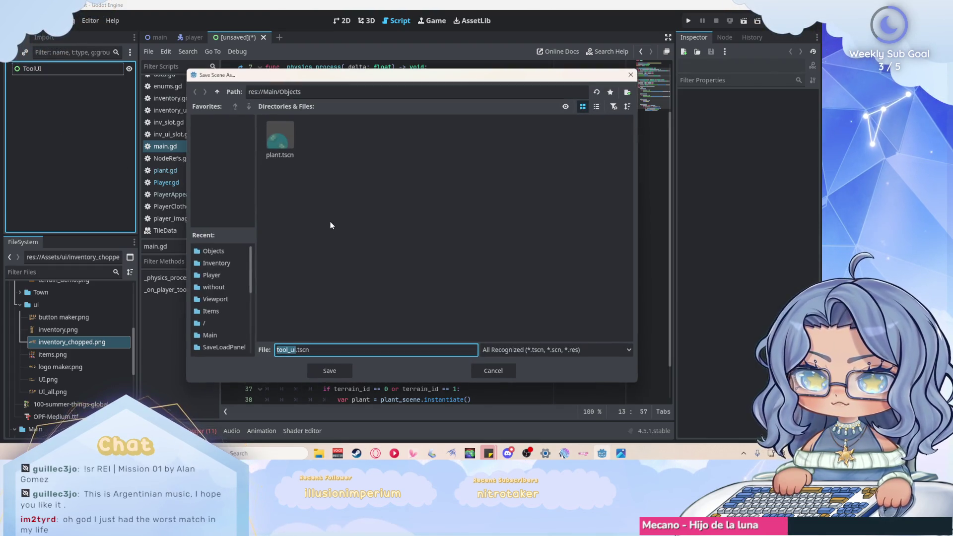
Step: Create a ToolUI folder under res://Main and save the scene there as tool_ui.tscn
{"action": "left_click", "coordinate": [217, 92]}
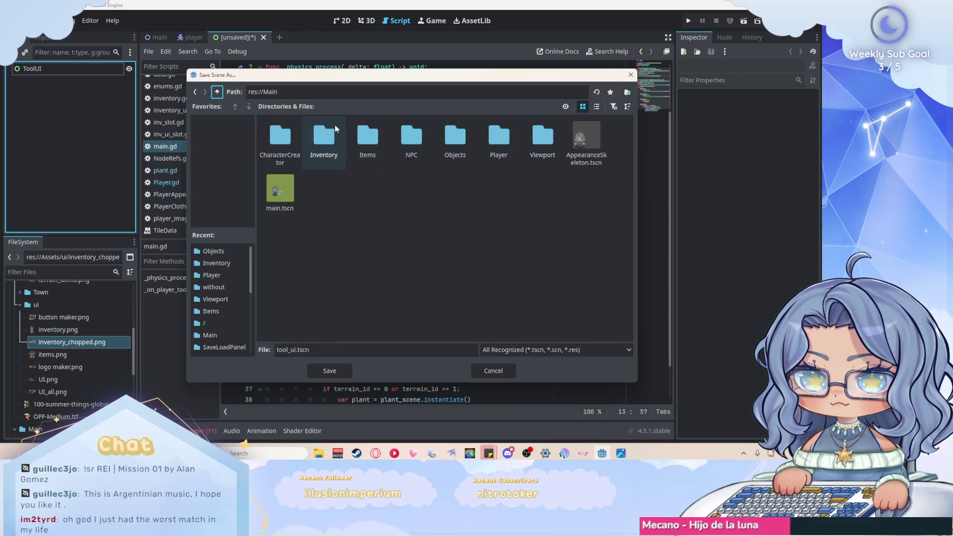
{"action": "right_click", "coordinate": [345, 200]}
{"action": "left_click", "coordinate": [367, 206]}
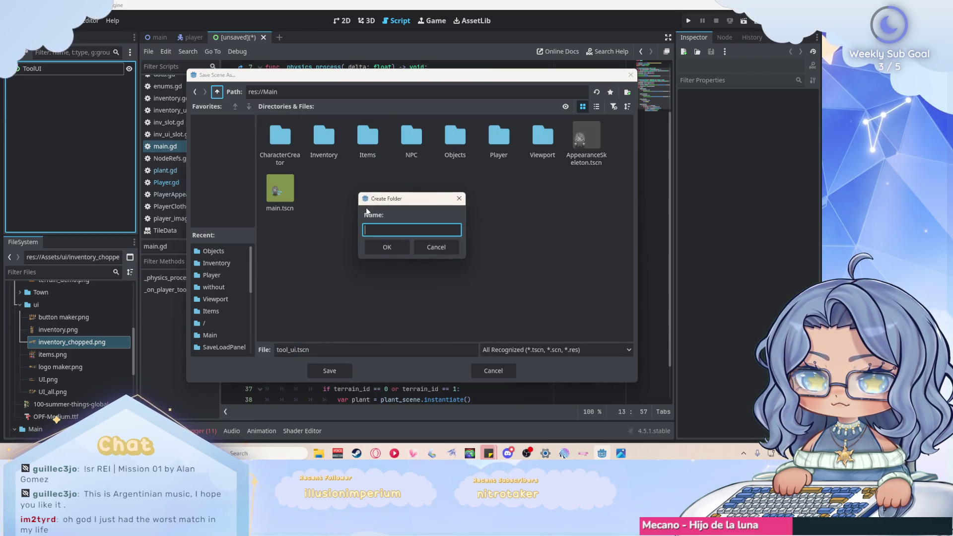
{"action": "type", "text": "ToolUI"}
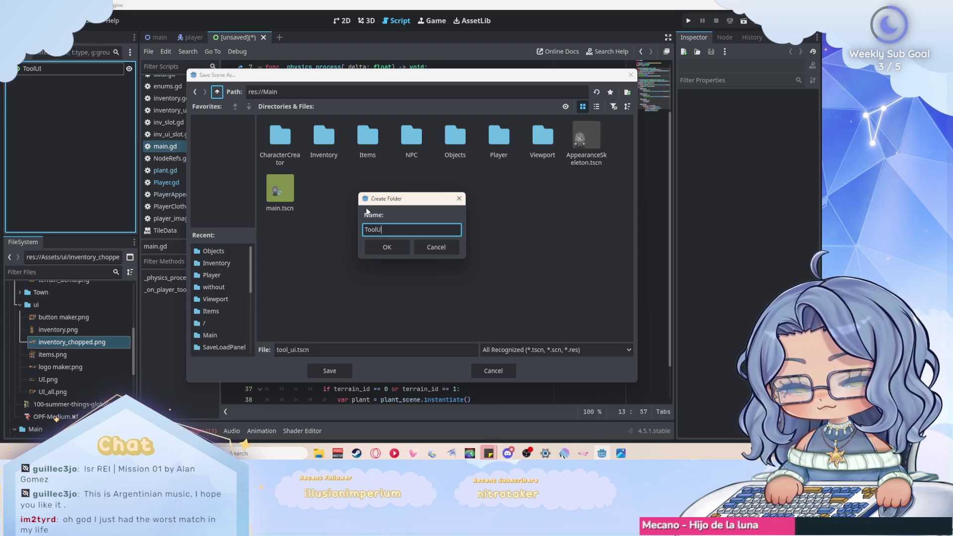
{"action": "key", "text": "Return"}
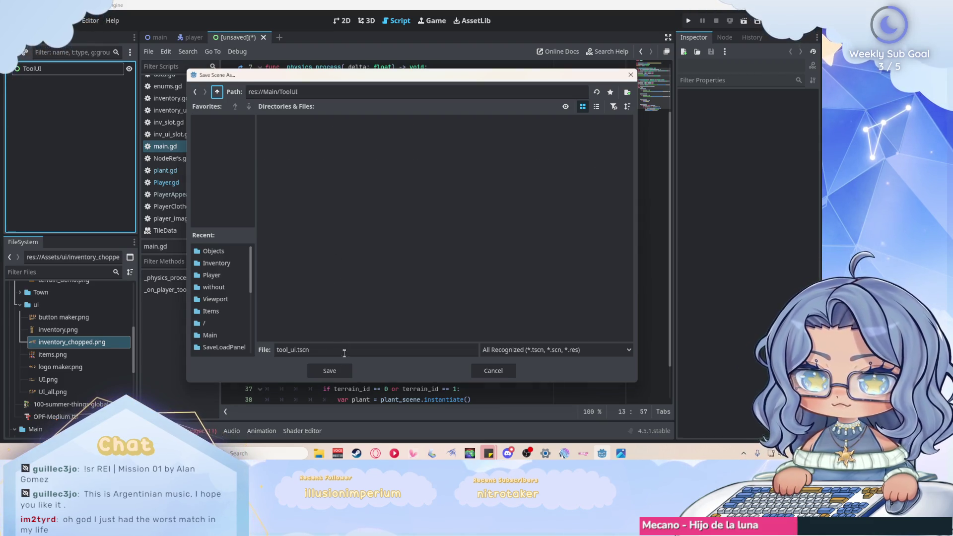
{"action": "left_click", "coordinate": [343, 373]}
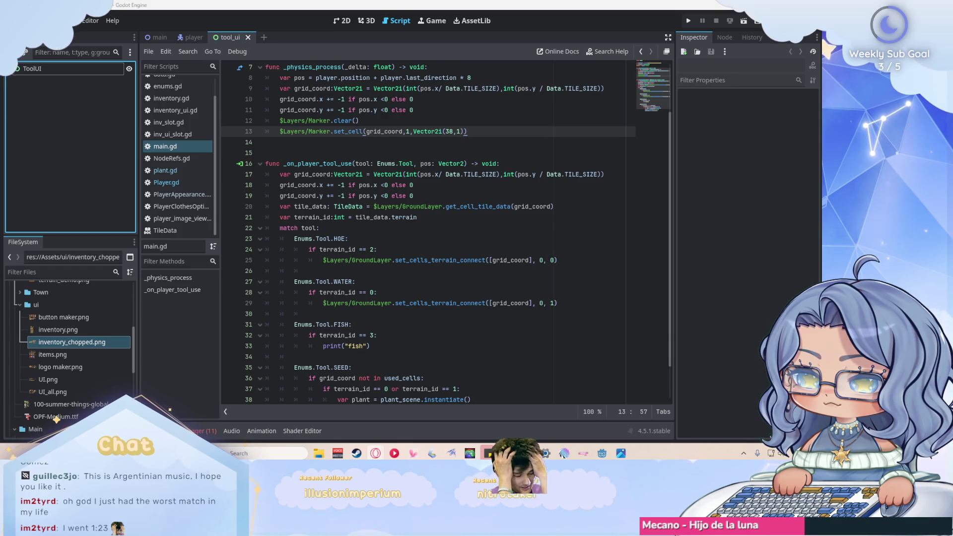
Step: Bring the tool_ui scene back into focus in the 2D workspace
{"action": "left_click", "coordinate": [159, 38]}
{"action": "left_click", "coordinate": [238, 37]}
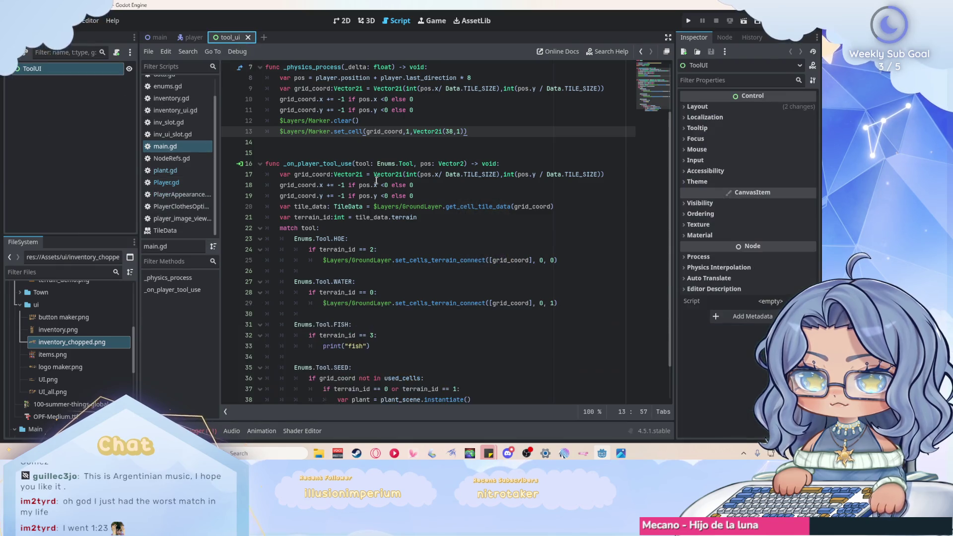
{"action": "left_click", "coordinate": [343, 21]}
{"action": "scroll", "coordinate": [443, 228], "scroll_direction": "down", "scroll_amount": 3}
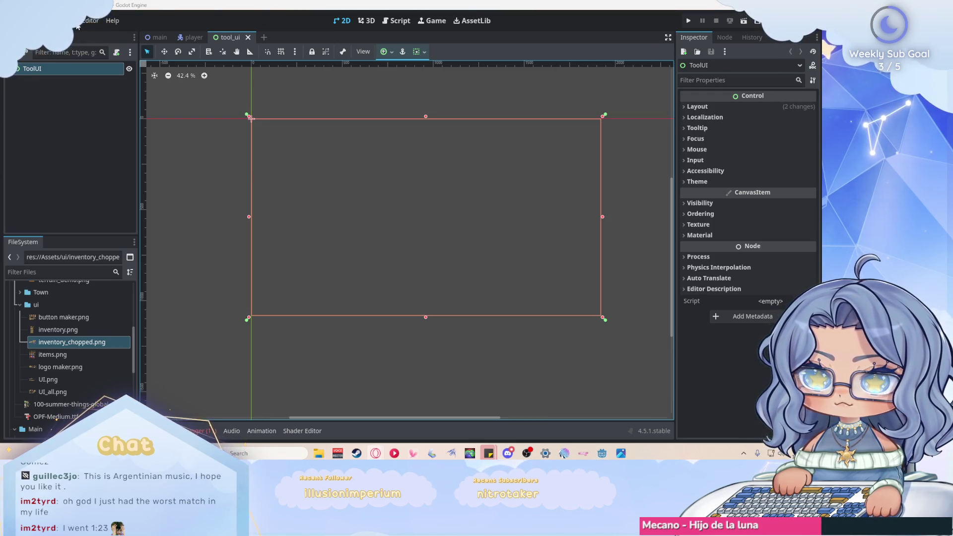
Step: Open Project Settings, look through the Application settings, and reach Display > Window
{"action": "left_click", "coordinate": [50, 20]}
{"action": "left_click", "coordinate": [55, 34]}
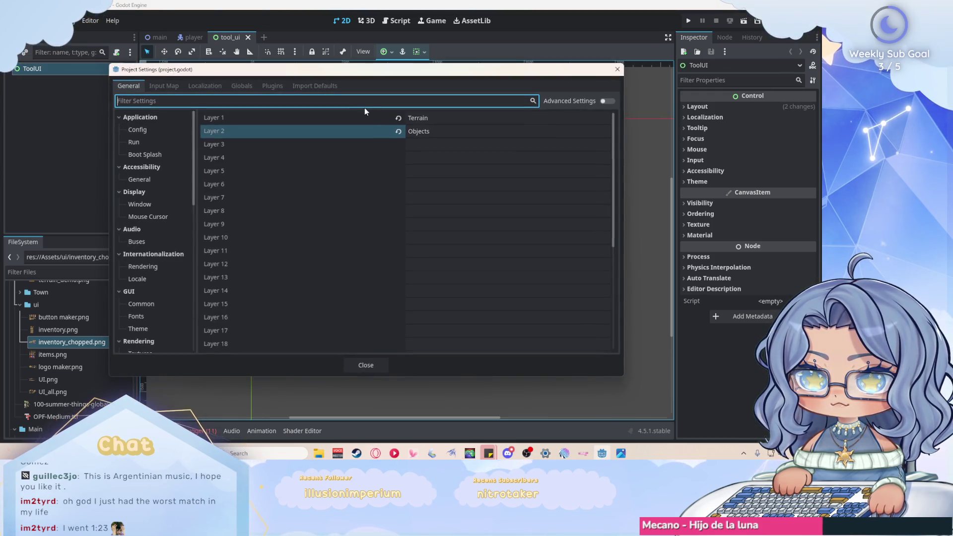
{"action": "left_click", "coordinate": [157, 130]}
{"action": "left_click", "coordinate": [157, 143]}
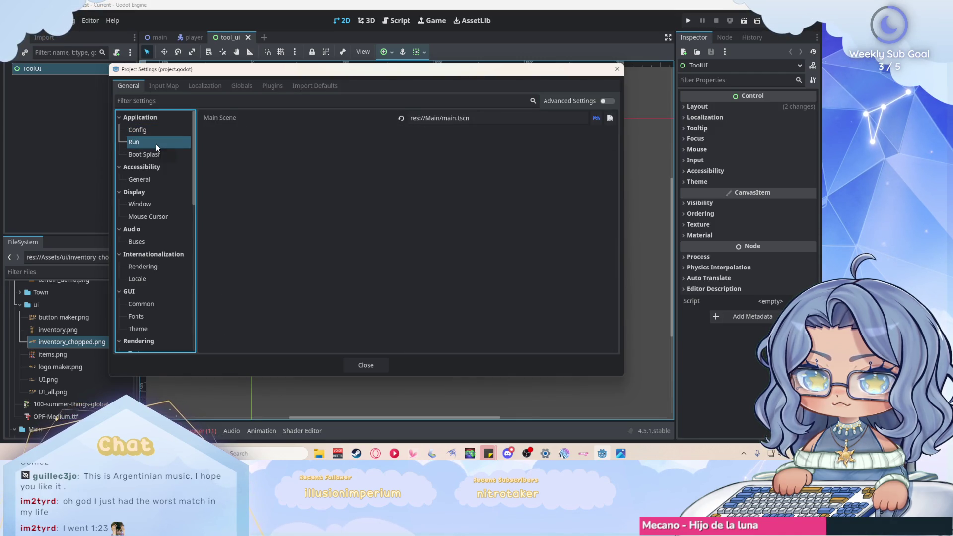
{"action": "left_click", "coordinate": [163, 132]}
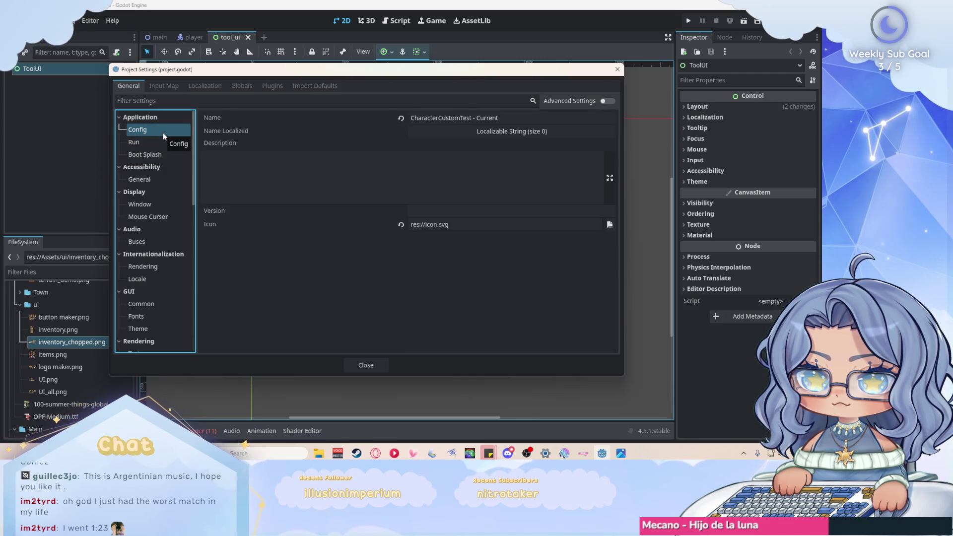
{"action": "left_click", "coordinate": [159, 200]}
Step: Set viewport width to 1920/2 and height to 1080/2 (960×540), then run the game
{"action": "left_click", "coordinate": [445, 127]}
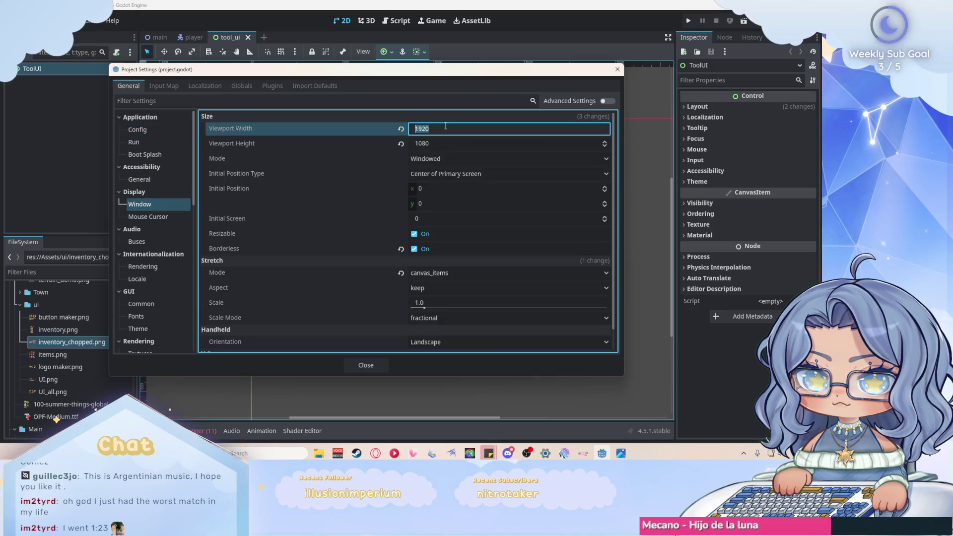
{"action": "left_click", "coordinate": [452, 128]}
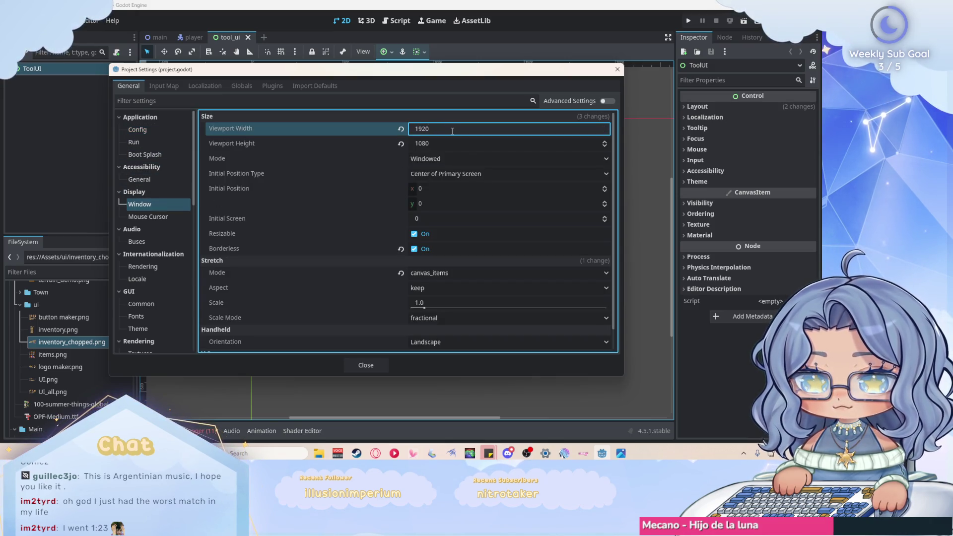
{"action": "type", "text": "/5"}
{"action": "type", "text": "2"}
{"action": "key", "text": "Return"}
{"action": "left_click", "coordinate": [452, 142]}
{"action": "left_click", "coordinate": [452, 143]}
{"action": "type", "text": "2"}
{"action": "key", "text": "Return"}
{"action": "left_click", "coordinate": [366, 364]}
{"action": "left_click", "coordinate": [688, 22]}
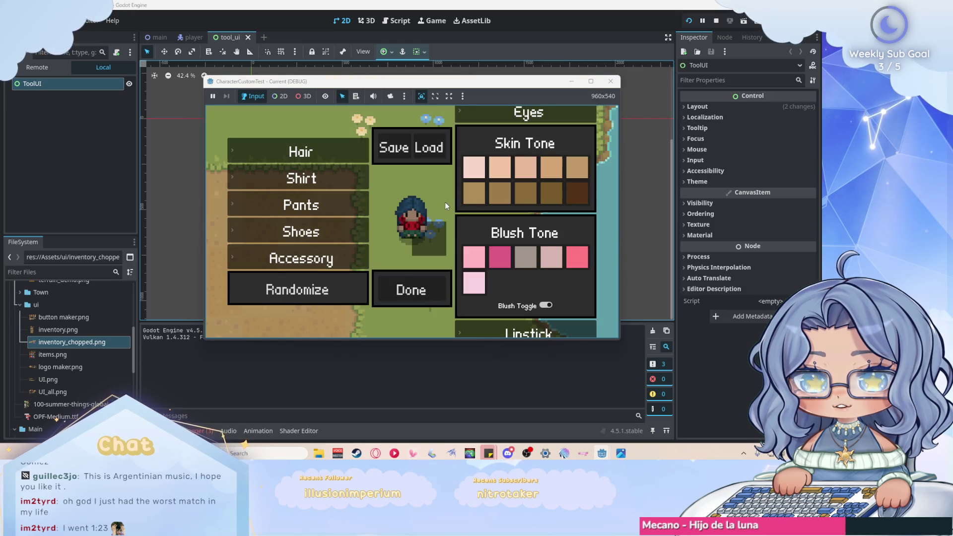
Step: Try the Pants and Hair customisation sections in the running game and press Done
{"action": "left_click", "coordinate": [311, 207]}
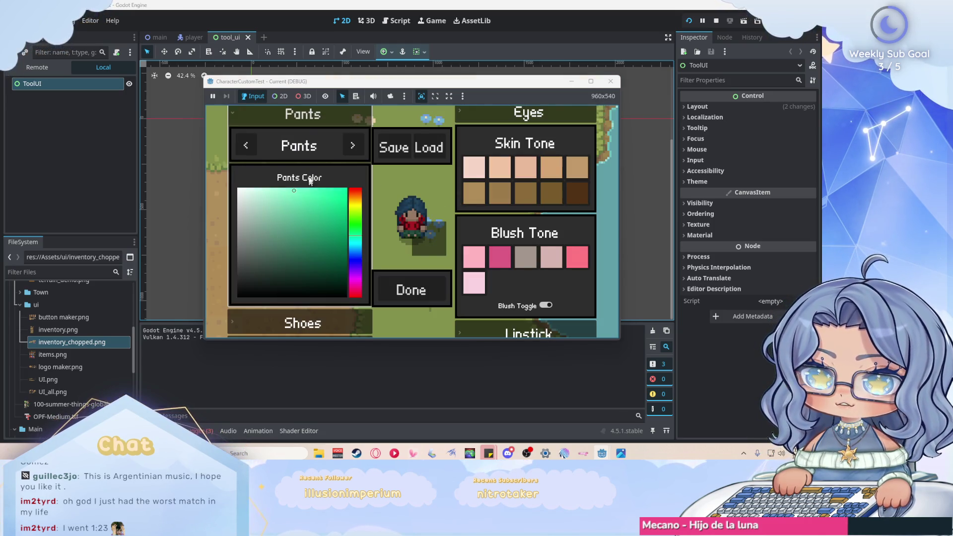
{"action": "left_click", "coordinate": [303, 117]}
{"action": "left_click", "coordinate": [303, 144]}
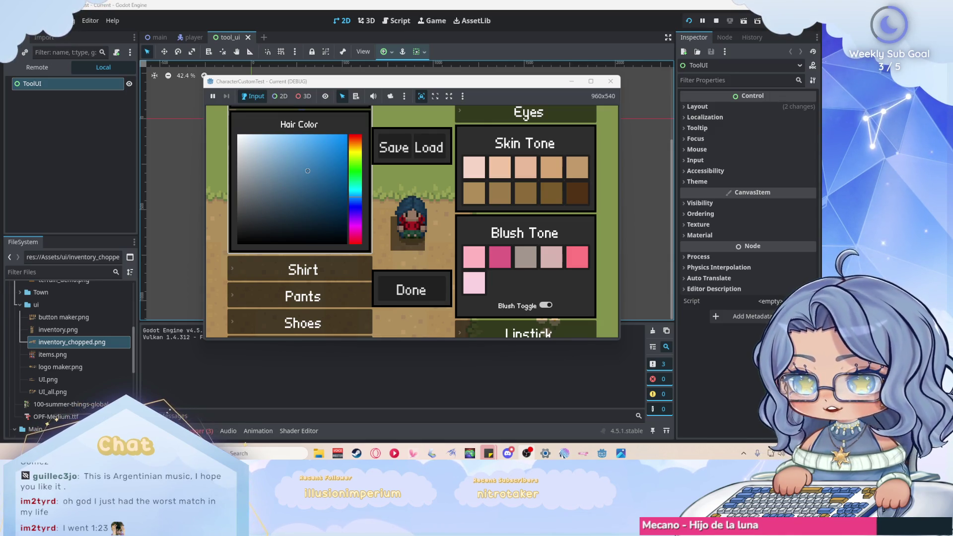
{"action": "mouse_move", "coordinate": [437, 81]}
{"action": "left_mouse_down"}
{"action": "mouse_move", "coordinate": [410, 92]}
{"action": "mouse_move", "coordinate": [418, 92]}
{"action": "left_mouse_up"}
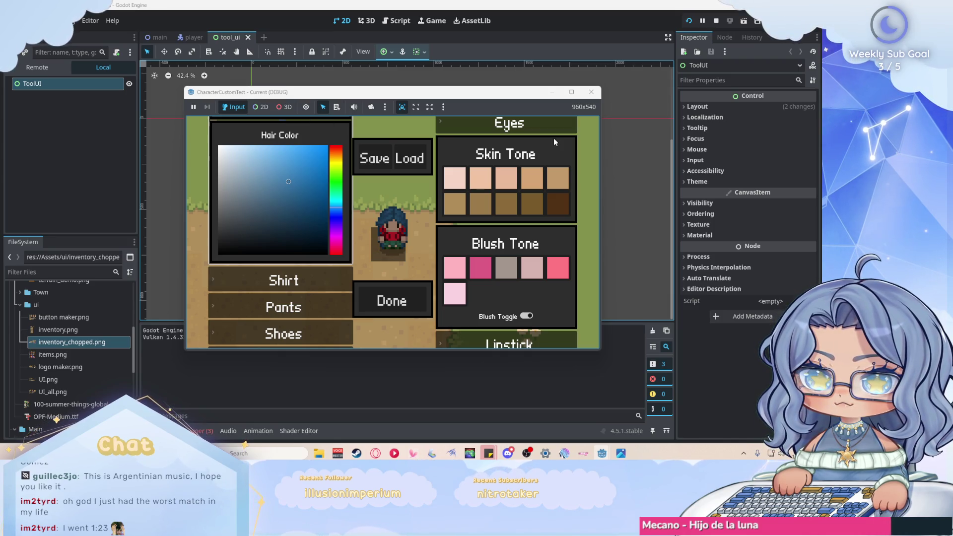
{"action": "left_click", "coordinate": [406, 305]}
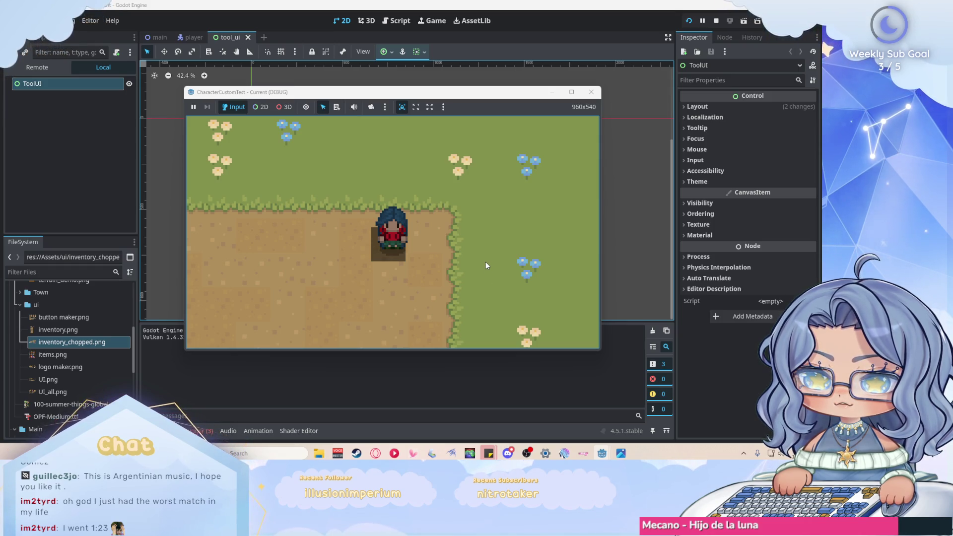
Step: Stop the game and reopen Project Settings
{"action": "left_click", "coordinate": [592, 92]}
{"action": "left_click", "coordinate": [42, 21]}
{"action": "left_click", "coordinate": [50, 33]}
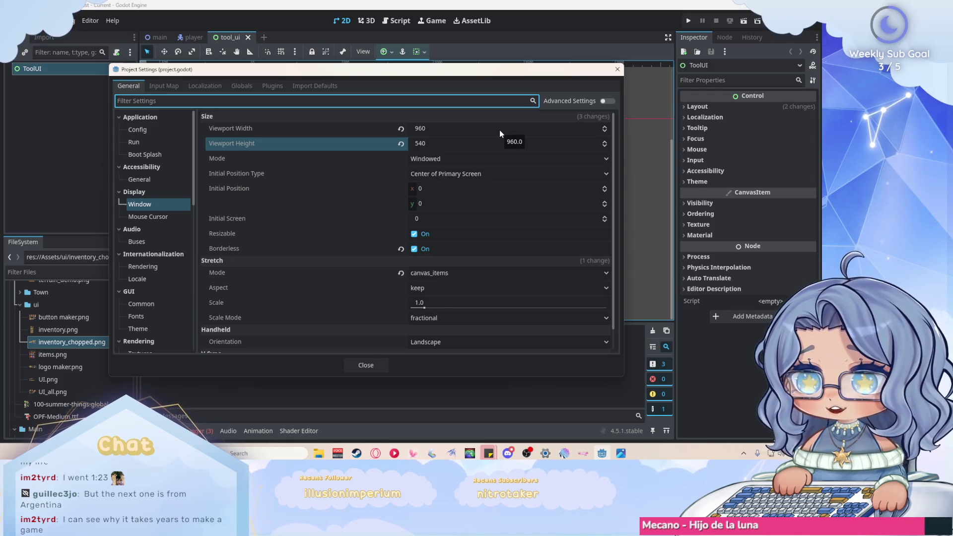
Step: Enter 960*2 for viewport width and 540*2 for height to restore 1920×1080, then close settings
{"action": "left_click", "coordinate": [467, 129]}
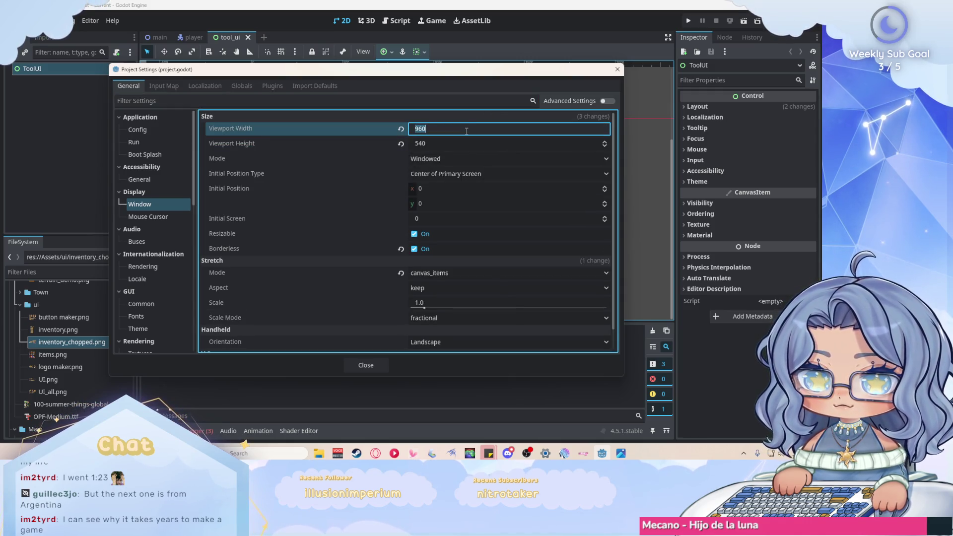
{"action": "left_click", "coordinate": [467, 129]}
{"action": "type", "text": "*"}
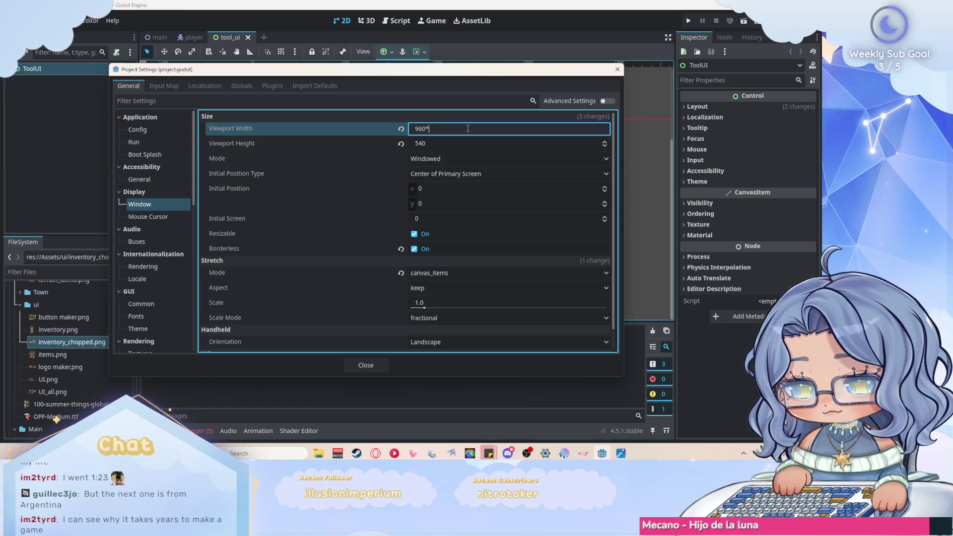
{"action": "left_click", "coordinate": [453, 144]}
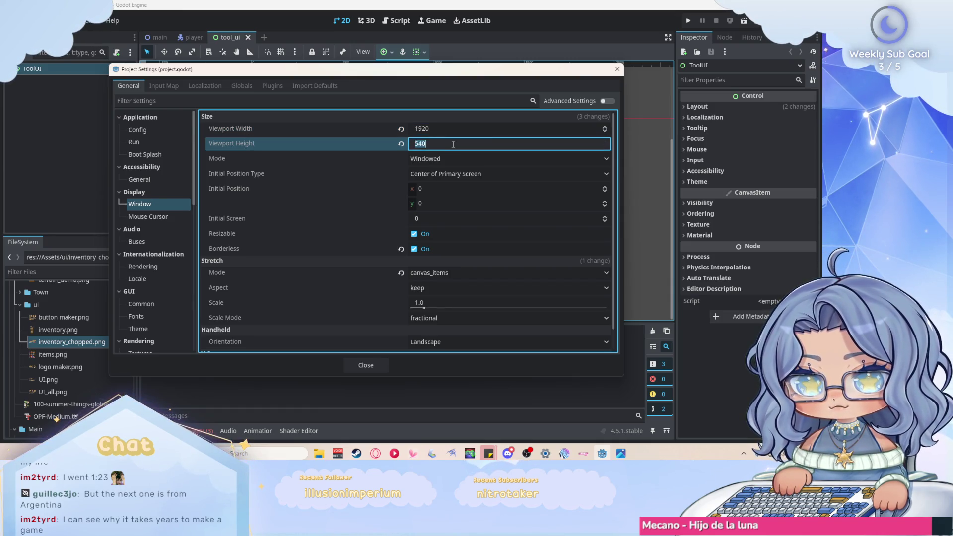
{"action": "type", "text": "540"}
{"action": "key", "text": "Return"}
{"action": "left_click", "coordinate": [453, 144]}
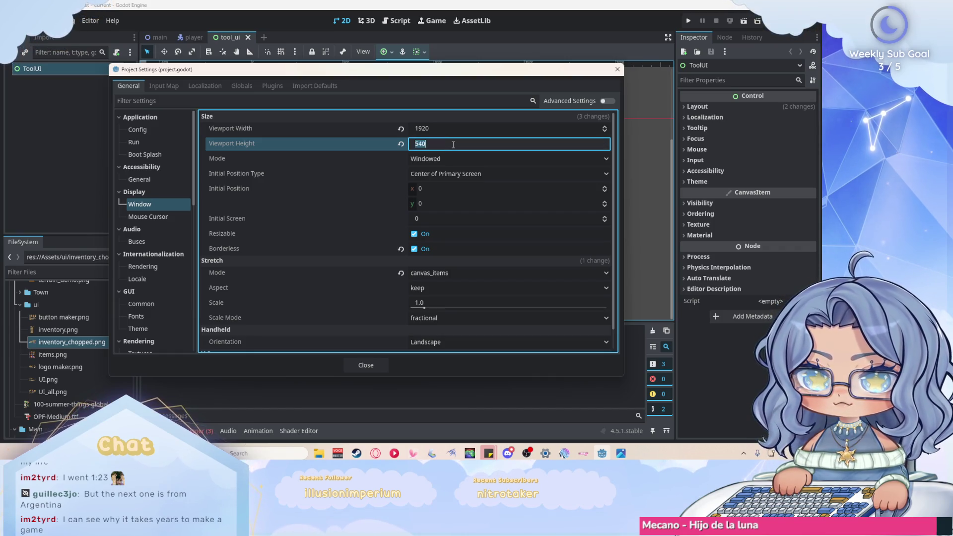
{"action": "left_click", "coordinate": [453, 144]}
{"action": "type", "text": "*2"}
{"action": "key", "text": "Return"}
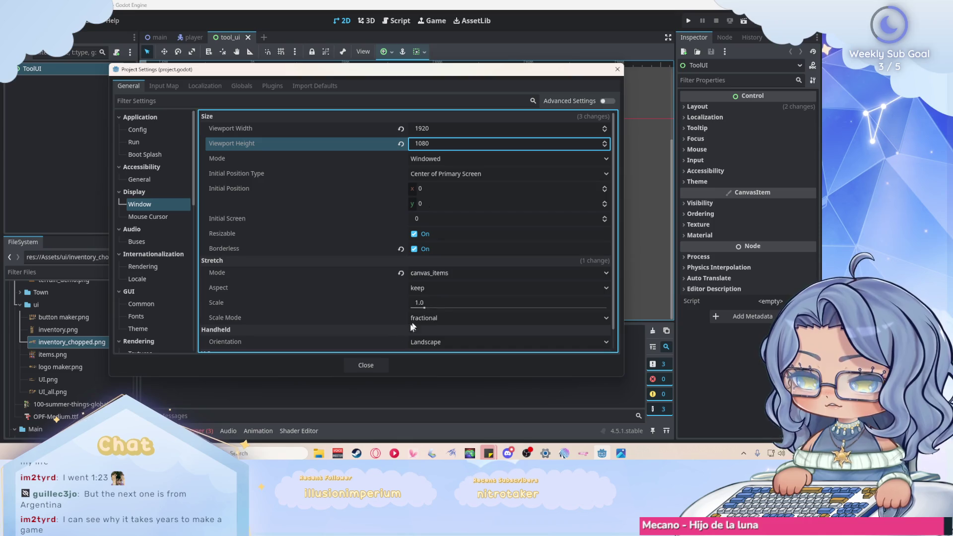
{"action": "left_click", "coordinate": [367, 365]}
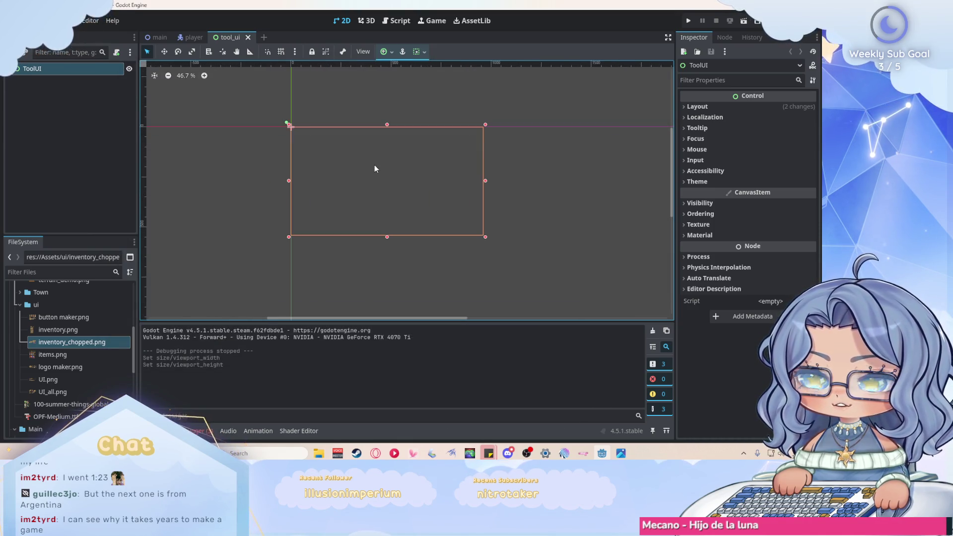
{"action": "scroll", "coordinate": [400, 170], "scroll_direction": "up", "scroll_amount": 1}
{"action": "scroll", "coordinate": [402, 174], "scroll_direction": "up", "scroll_amount": 2}
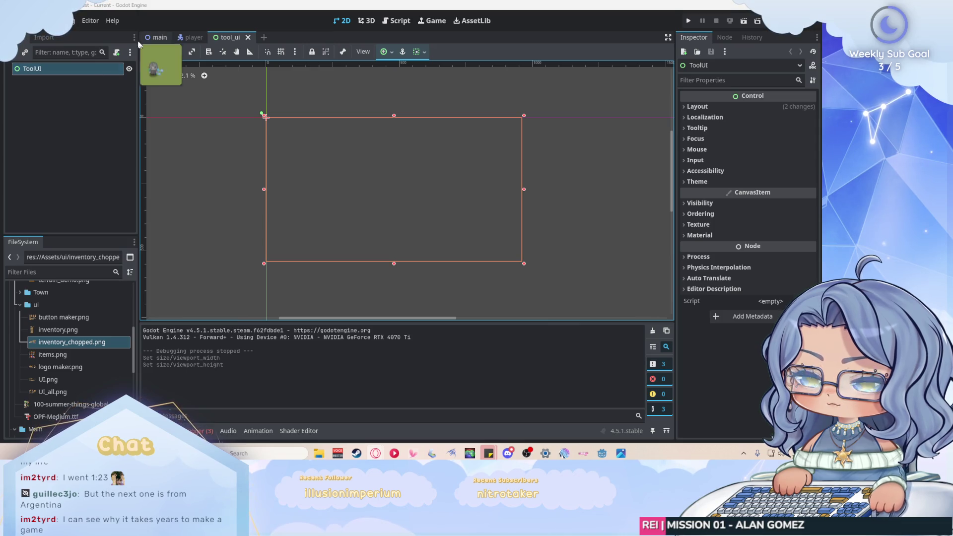
{"action": "left_click", "coordinate": [158, 38]}
Step: Look around the main level, deselect the Marker layer, and switch to the tool_ui scene tab
{"action": "scroll", "coordinate": [249, 144], "scroll_direction": "down", "scroll_amount": 10}
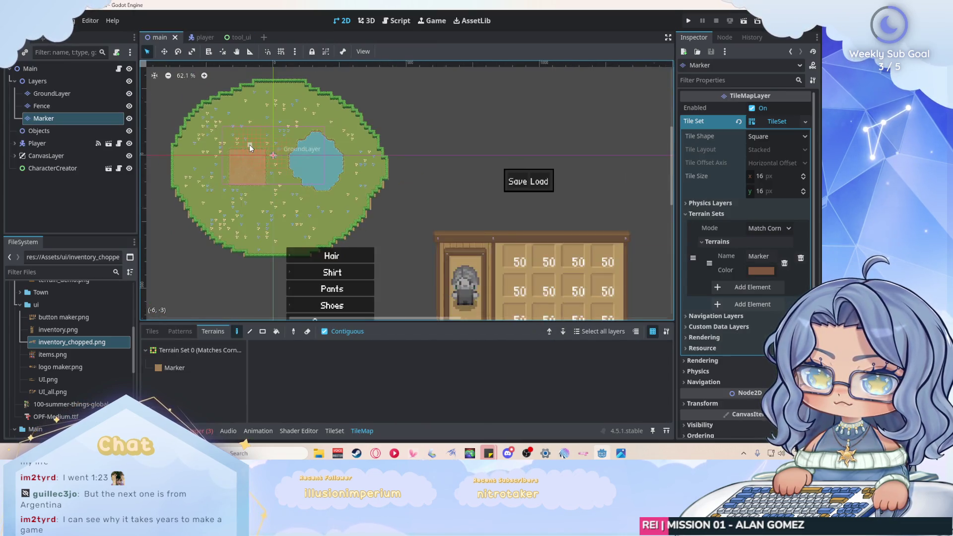
{"action": "scroll", "coordinate": [337, 183], "scroll_direction": "up", "scroll_amount": 2}
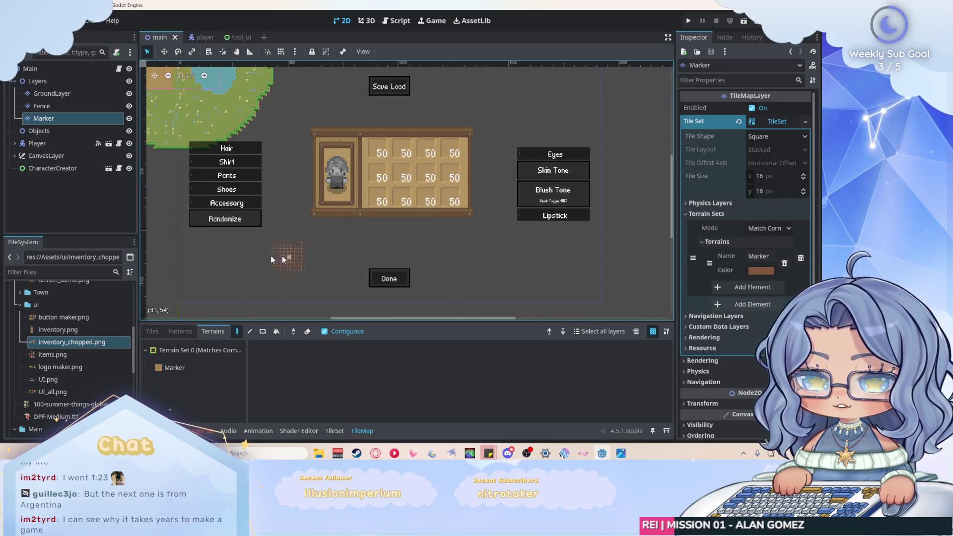
{"action": "scroll", "coordinate": [402, 256], "scroll_direction": "right", "scroll_amount": 2}
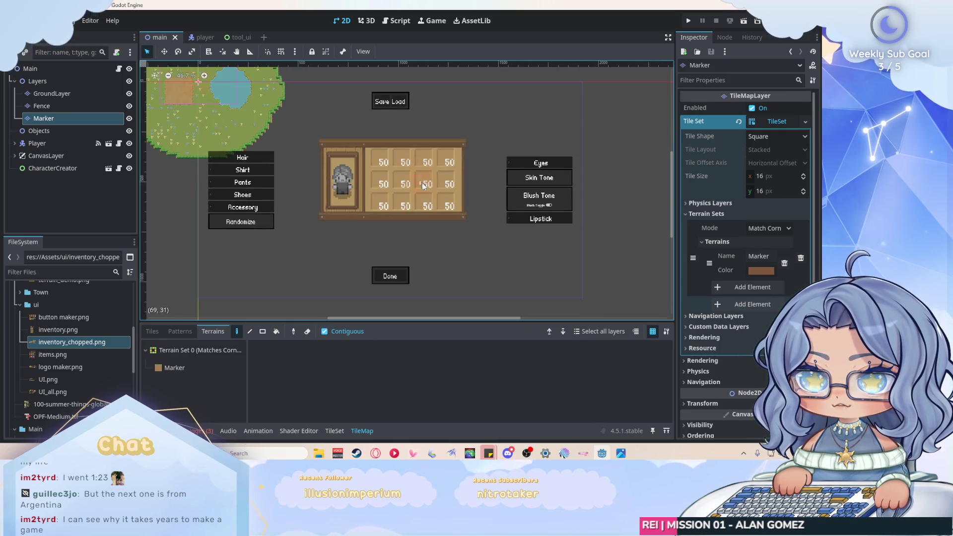
{"action": "scroll", "coordinate": [372, 201], "scroll_direction": "up", "scroll_amount": 1}
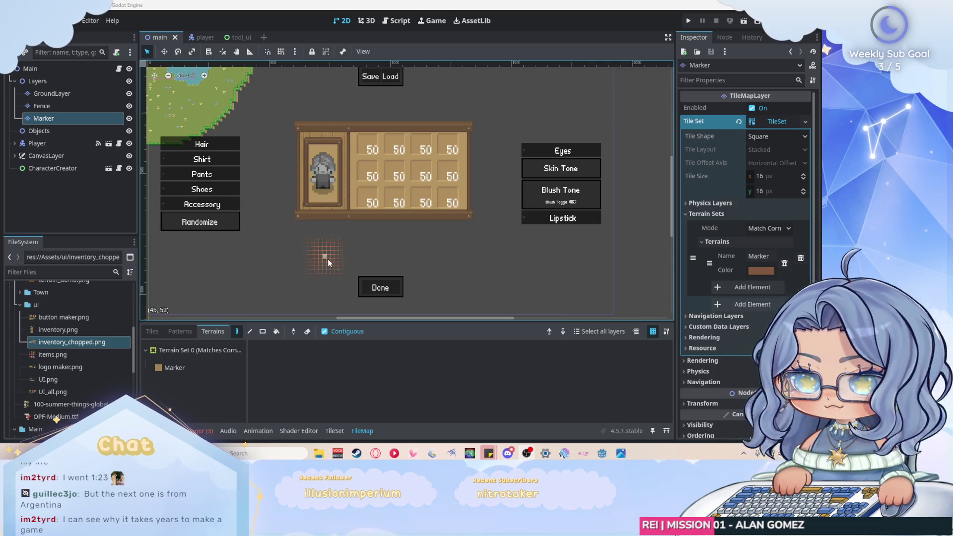
{"action": "scroll", "coordinate": [358, 231], "scroll_direction": "down", "scroll_amount": 2}
{"action": "scroll", "coordinate": [392, 249], "scroll_direction": "left", "scroll_amount": 2}
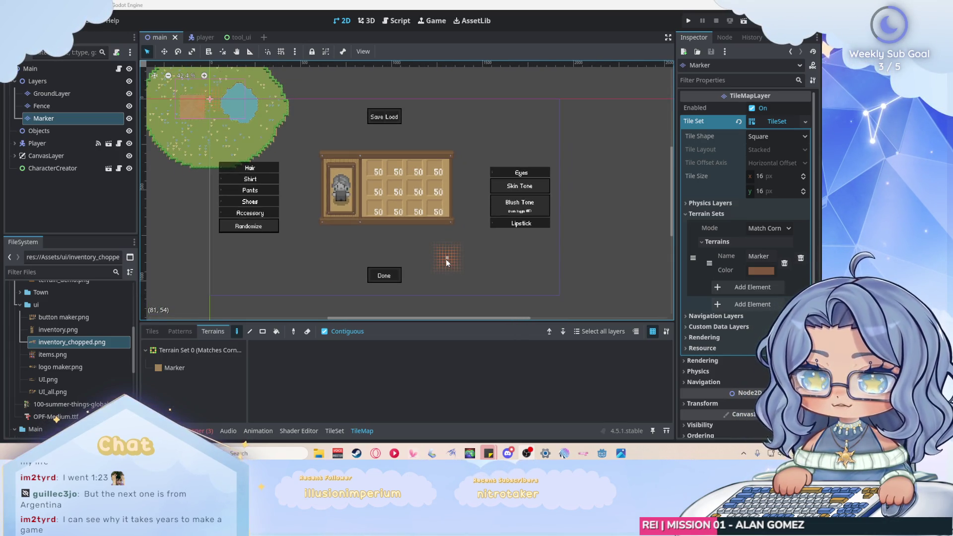
{"action": "left_click", "coordinate": [96, 211]}
{"action": "left_click", "coordinate": [96, 211]}
{"action": "scroll", "coordinate": [426, 262], "scroll_direction": "up", "scroll_amount": 2}
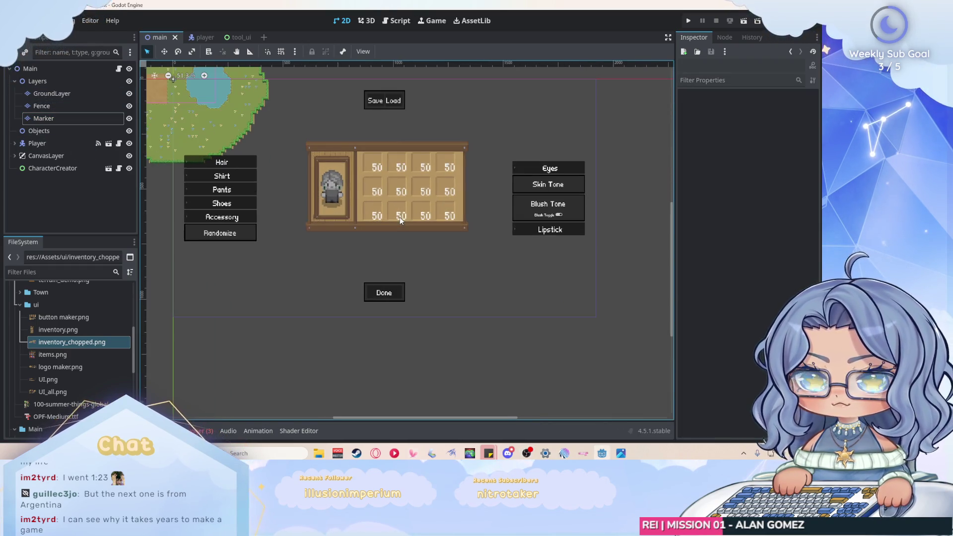
{"action": "scroll", "coordinate": [407, 166], "scroll_direction": "down", "scroll_amount": 1}
{"action": "scroll", "coordinate": [407, 166], "scroll_direction": "up", "scroll_amount": 1}
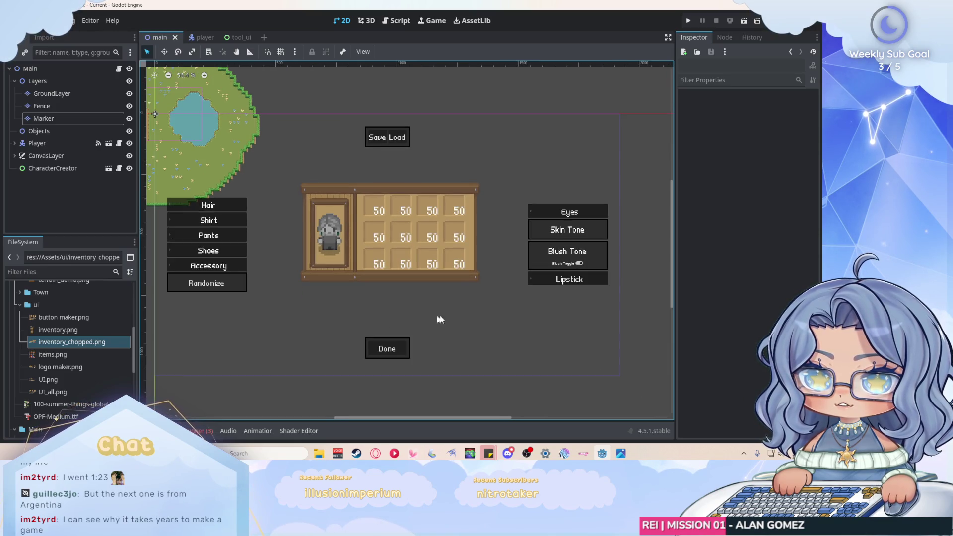
{"action": "scroll", "coordinate": [527, 305], "scroll_direction": "down", "scroll_amount": 1}
{"action": "scroll", "coordinate": [249, 189], "scroll_direction": "up", "scroll_amount": 6}
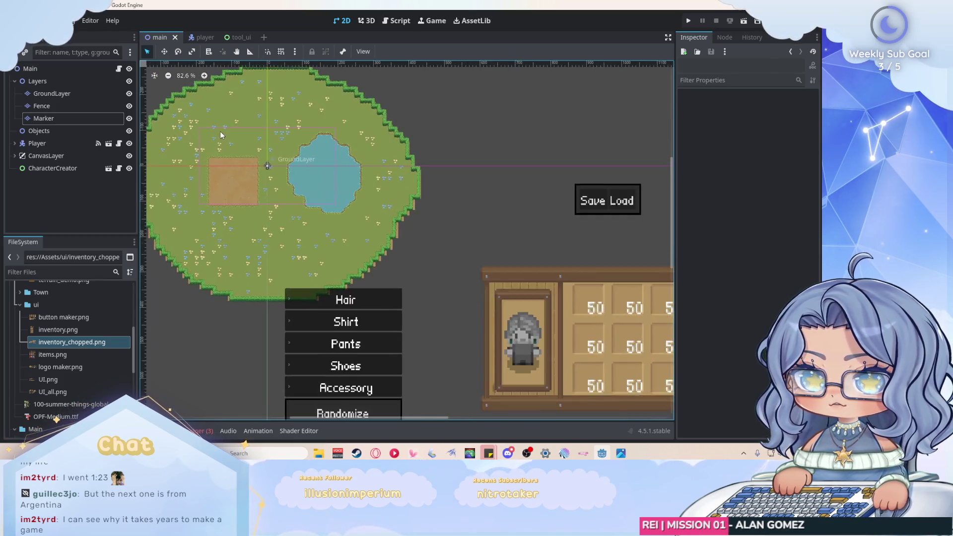
{"action": "scroll", "coordinate": [257, 170], "scroll_direction": "down", "scroll_amount": 7}
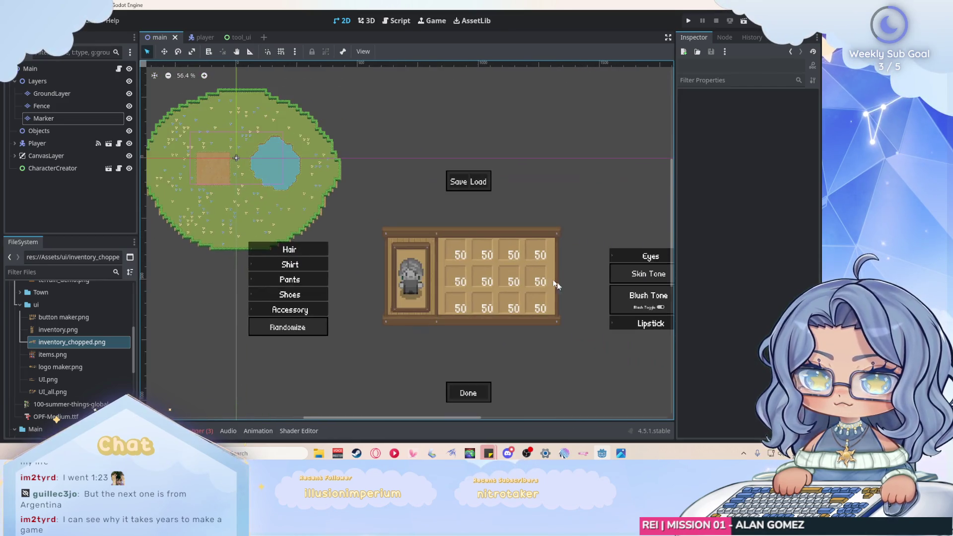
{"action": "left_click", "coordinate": [233, 37]}
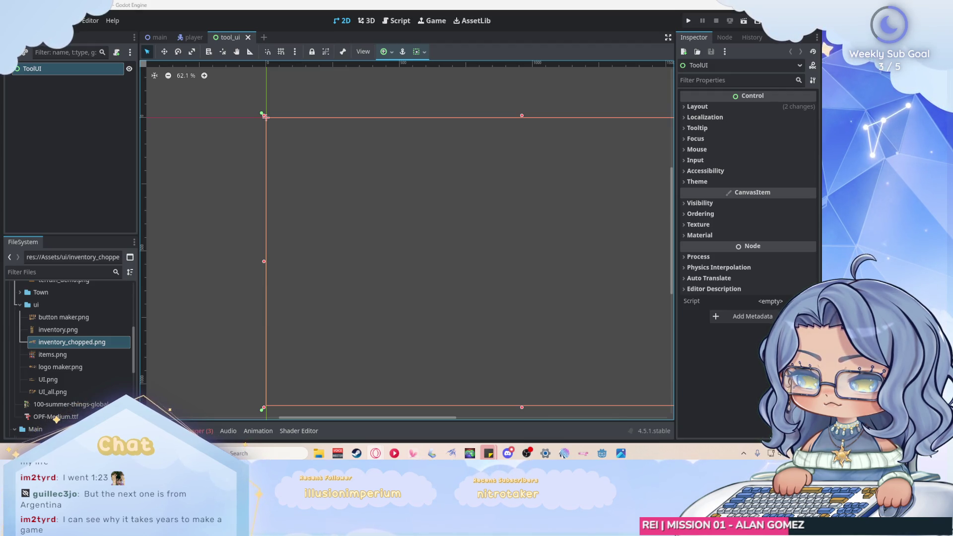
Step: Pan around the tool_ui canvas, then open the ToolUI root node's context menu
{"action": "scroll", "coordinate": [239, 186], "scroll_direction": "down", "scroll_amount": 4}
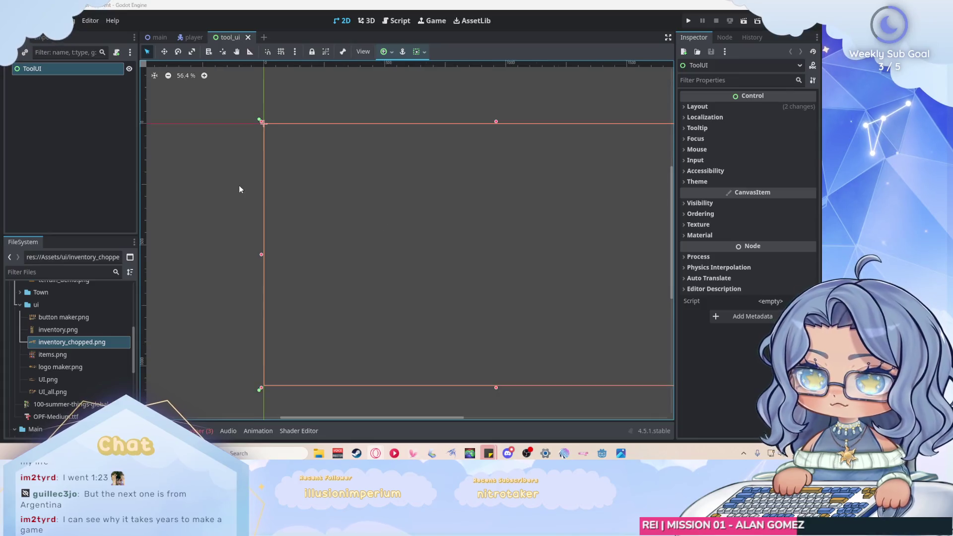
{"action": "scroll", "coordinate": [208, 190], "scroll_direction": "right", "scroll_amount": 2}
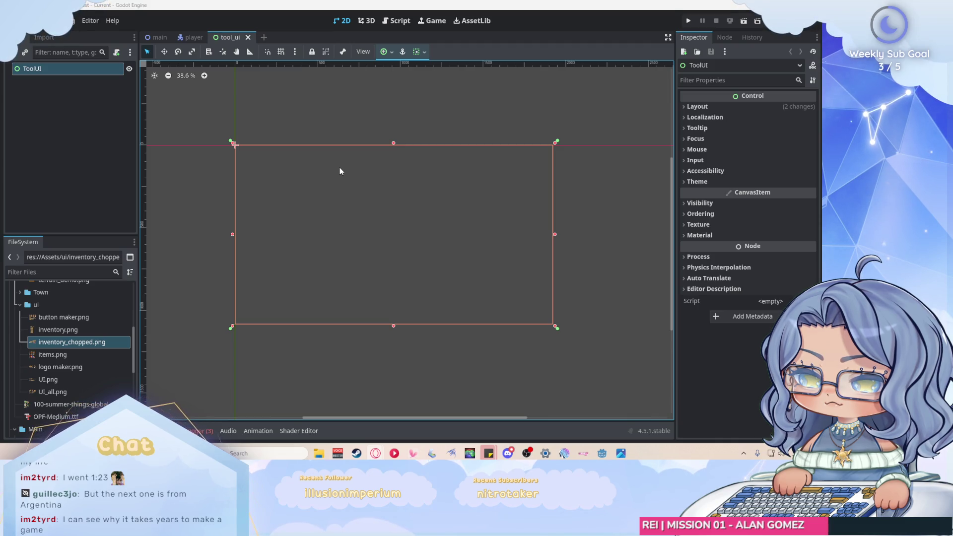
{"action": "scroll", "coordinate": [340, 172], "scroll_direction": "up", "scroll_amount": 1}
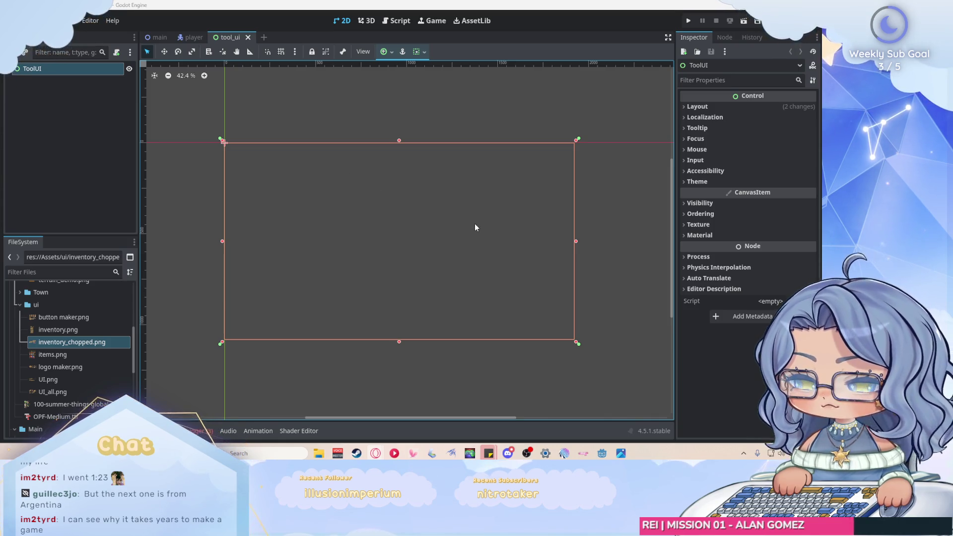
{"action": "scroll", "coordinate": [433, 202], "scroll_direction": "up", "scroll_amount": 1}
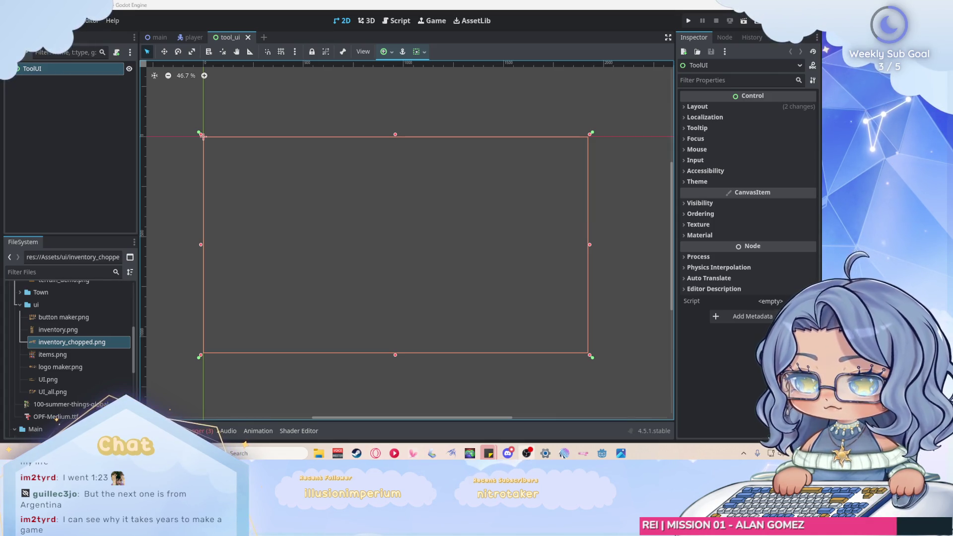
{"action": "scroll", "coordinate": [376, 240], "scroll_direction": "down", "scroll_amount": 1}
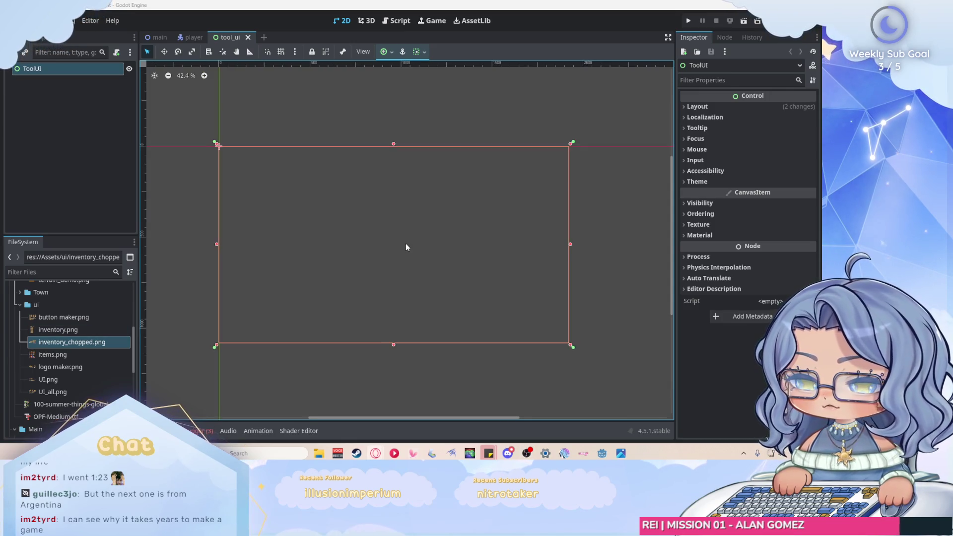
{"action": "scroll", "coordinate": [320, 222], "scroll_direction": "up", "scroll_amount": 1}
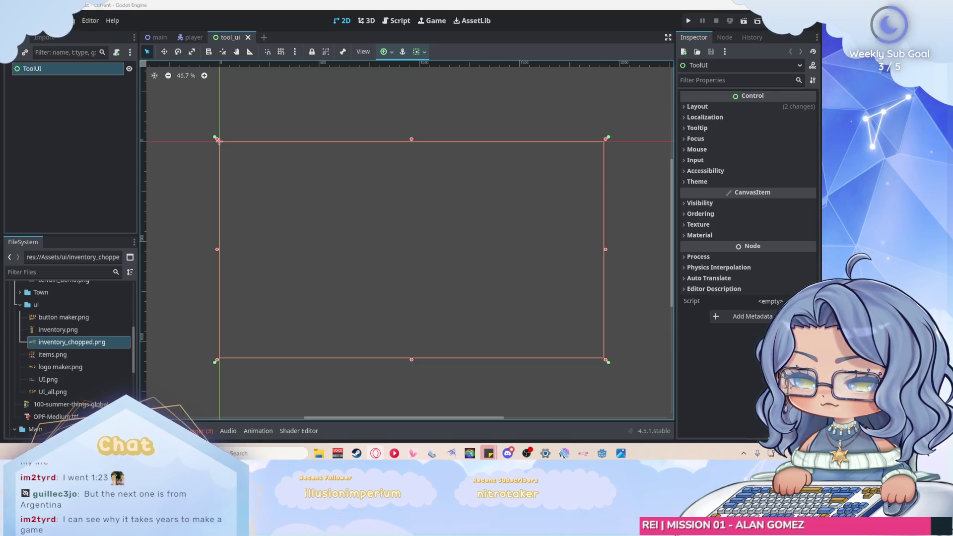
{"action": "right_click", "coordinate": [39, 72]}
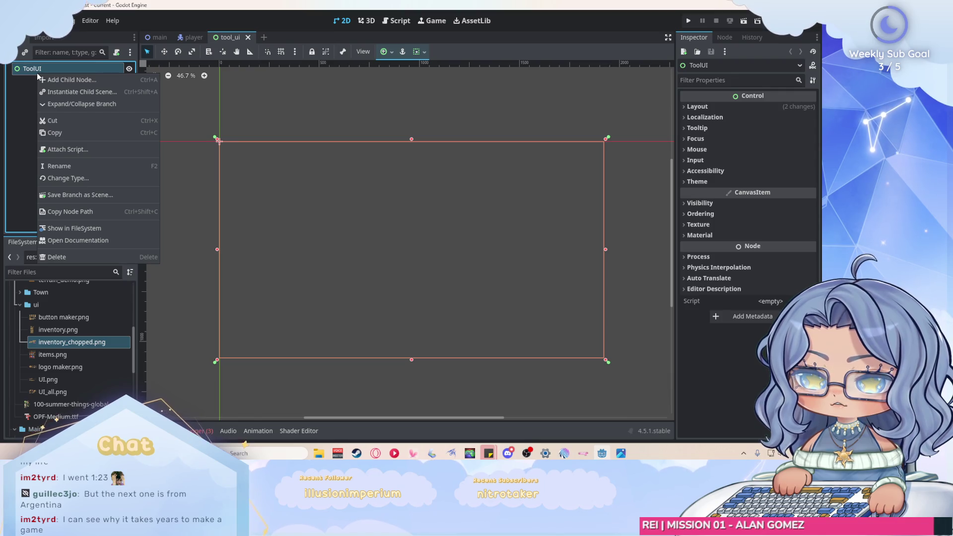
Step: Add a Sprite2D child under ToolUI, picked from the Recent list in Create New Node
{"action": "left_click", "coordinate": [45, 80]}
{"action": "left_click", "coordinate": [246, 269]}
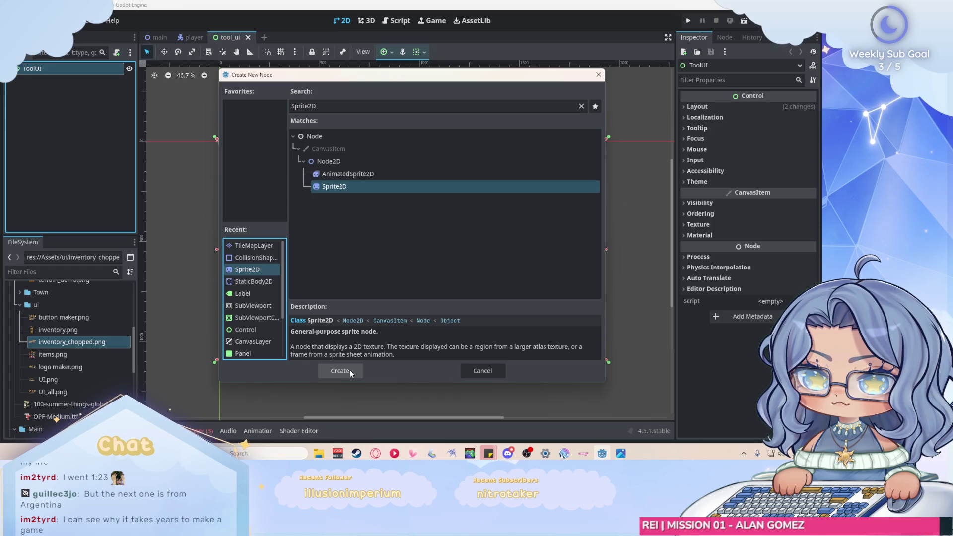
{"action": "left_click", "coordinate": [350, 371]}
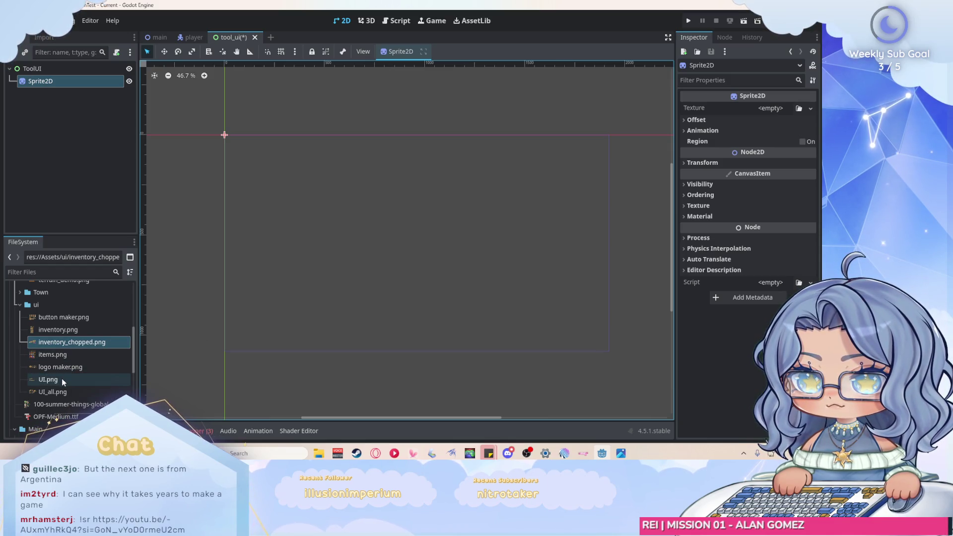
Step: Assign UI.png as the Sprite2D texture, enable Region, and open the region editor
{"action": "mouse_move", "coordinate": [63, 381]}
{"action": "mouse_move", "coordinate": [62, 379]}
{"action": "left_mouse_down"}
{"action": "mouse_move", "coordinate": [446, 224]}
{"action": "mouse_move", "coordinate": [774, 110]}
{"action": "left_mouse_up"}
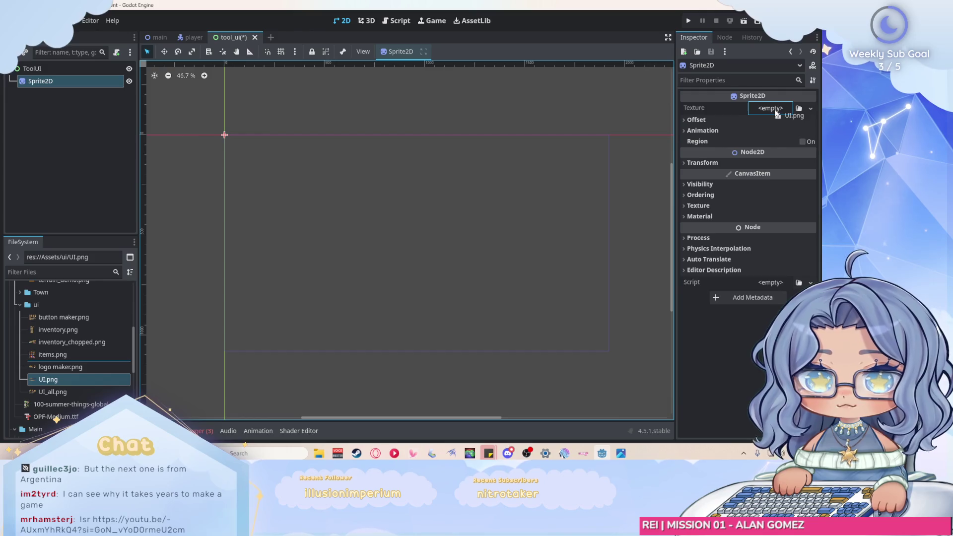
{"action": "key", "text": "shift+f"}
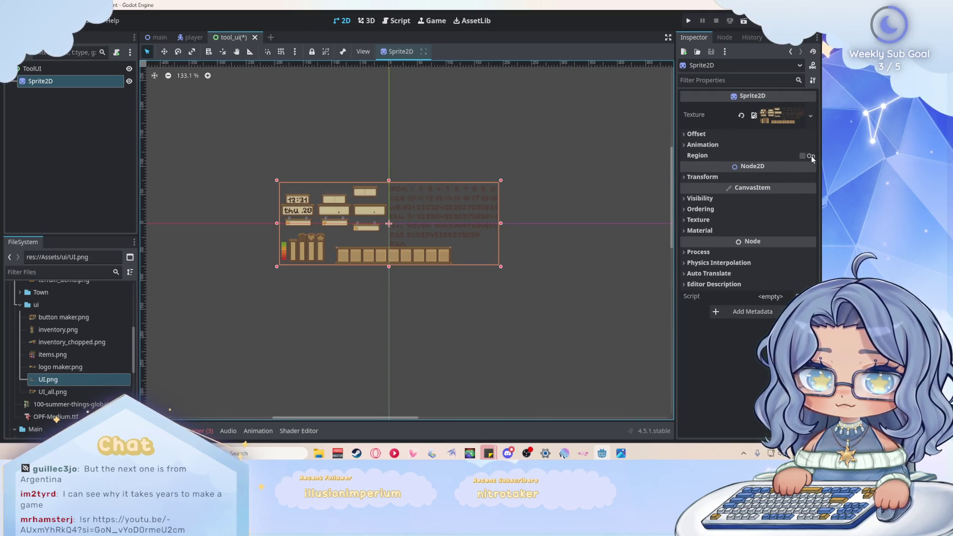
{"action": "left_click", "coordinate": [803, 155]}
{"action": "left_click", "coordinate": [755, 210]}
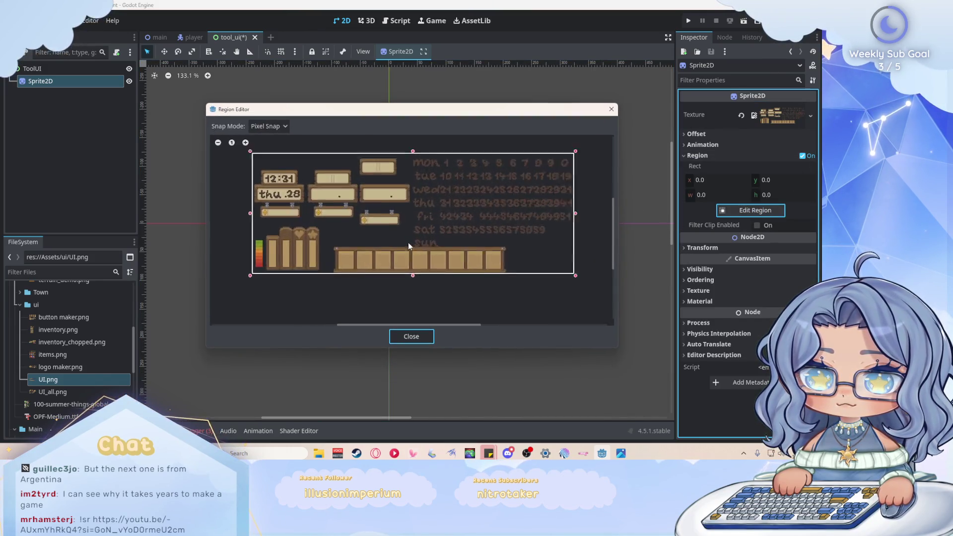
Step: Drag the crop rectangle's top, left and right edges onto the hotbar, keeping Pixel Snap
{"action": "left_click_drag", "start_coordinate": [415, 138], "coordinate": [427, 241]}
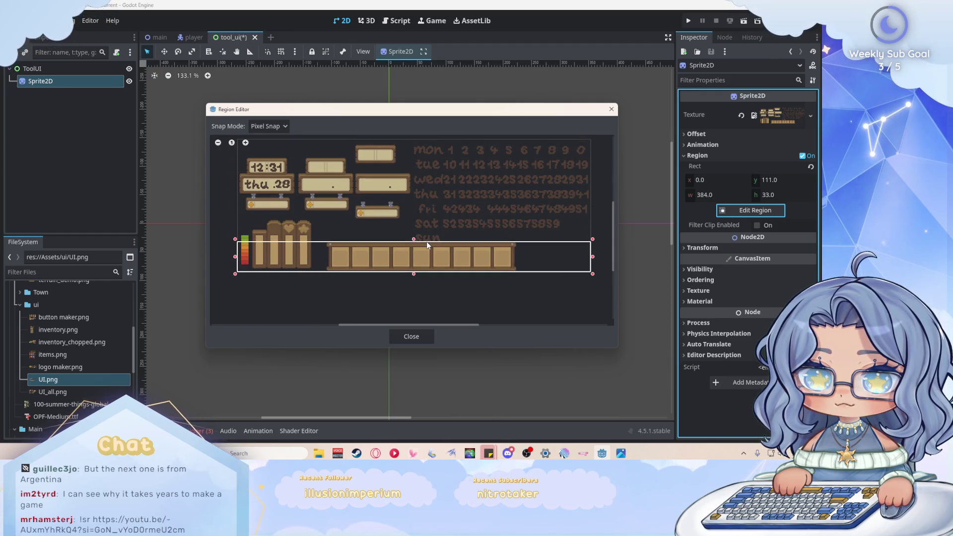
{"action": "left_click_drag", "start_coordinate": [237, 256], "coordinate": [322, 257]}
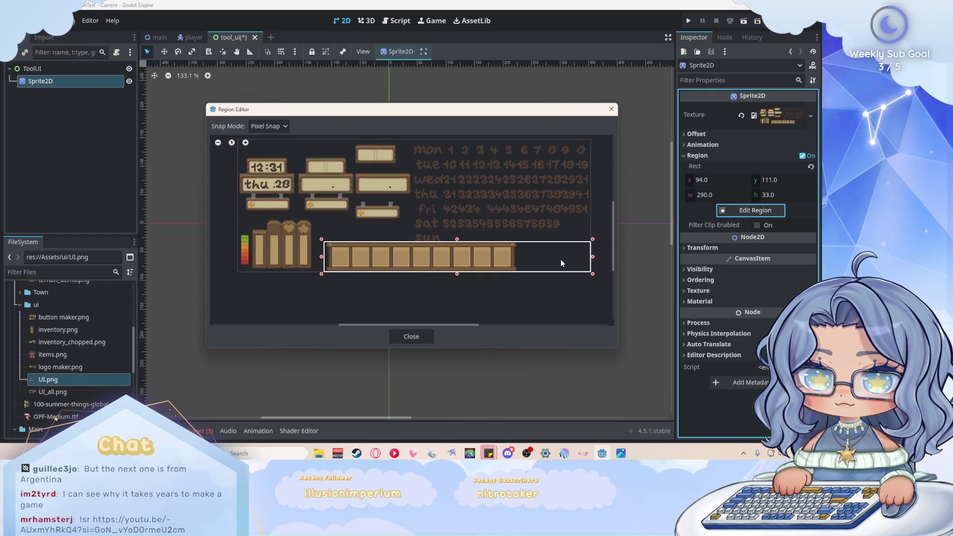
{"action": "left_click_drag", "start_coordinate": [593, 259], "coordinate": [518, 257]}
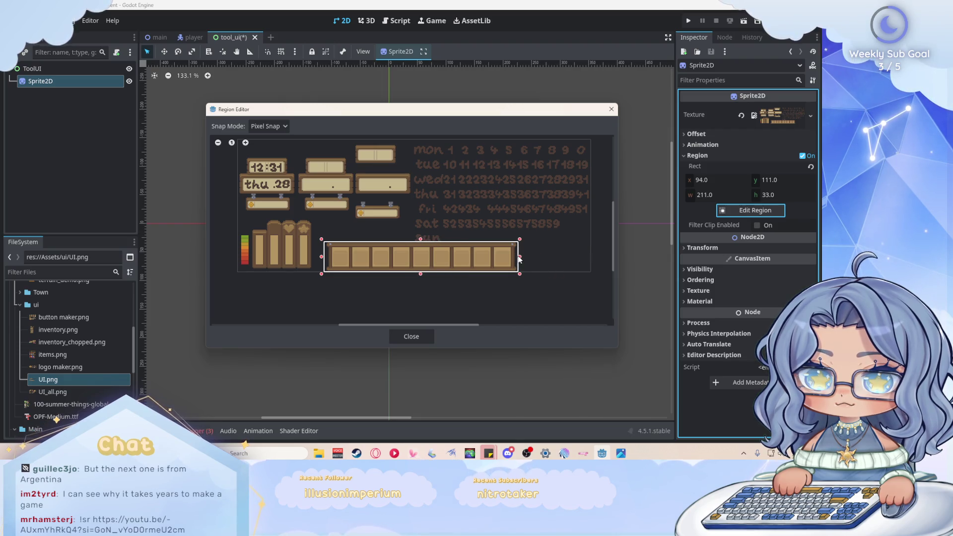
{"action": "scroll", "coordinate": [432, 262], "scroll_direction": "up", "scroll_amount": 2}
{"action": "scroll", "coordinate": [430, 255], "scroll_direction": "up", "scroll_amount": 2}
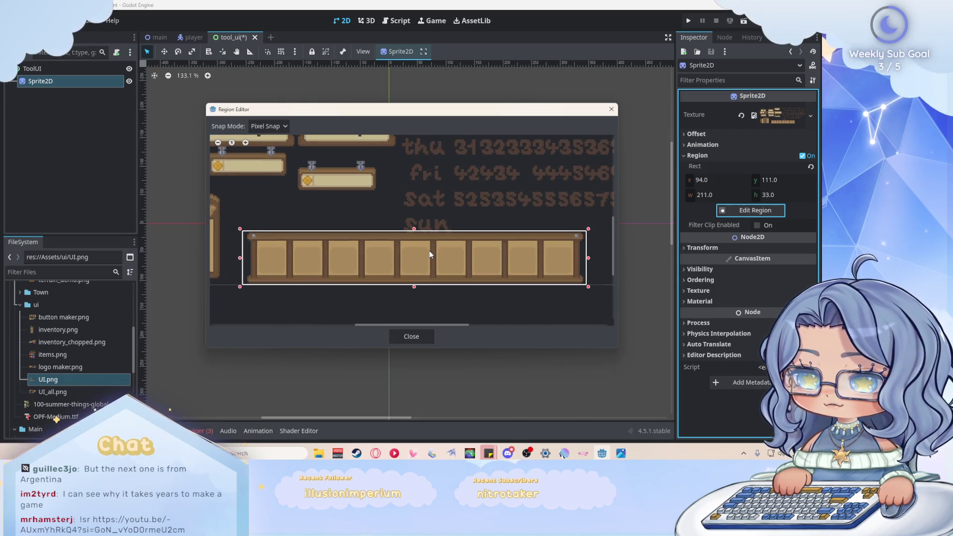
{"action": "left_click", "coordinate": [269, 126]}
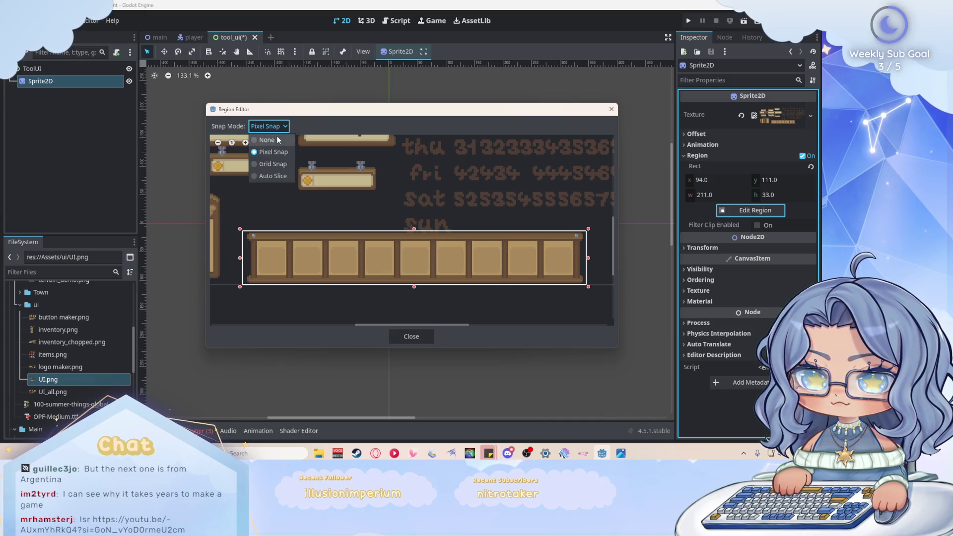
{"action": "left_click", "coordinate": [281, 152]}
{"action": "scroll", "coordinate": [251, 248], "scroll_direction": "up", "scroll_amount": 4}
Step: Fine-tune the crop edges to x 97, y 112, 206×31 and close the region editor
{"action": "left_click_drag", "start_coordinate": [230, 262], "coordinate": [247, 262]}
{"action": "scroll", "coordinate": [224, 255], "scroll_direction": "down", "scroll_amount": 1}
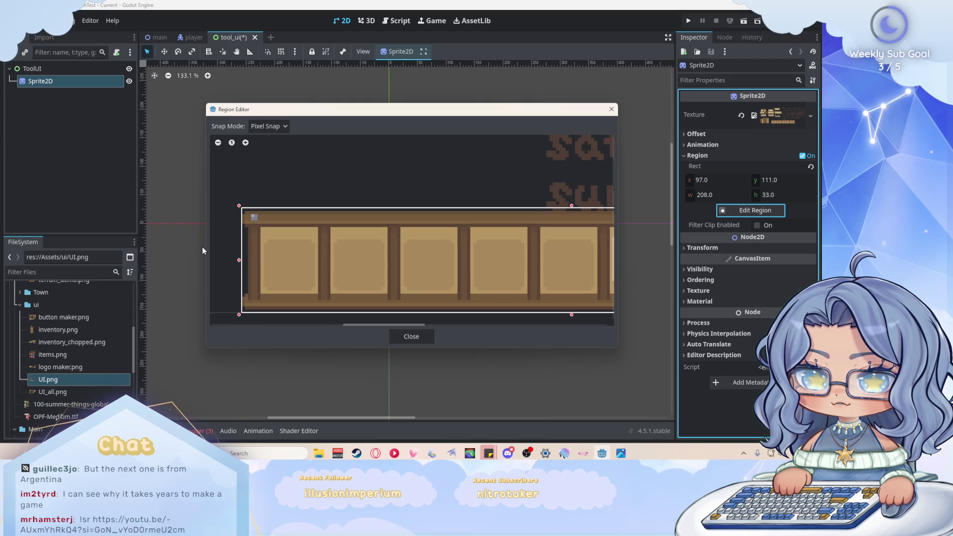
{"action": "scroll", "coordinate": [563, 318], "scroll_direction": "up", "scroll_amount": 2}
{"action": "scroll", "coordinate": [551, 288], "scroll_direction": "down", "scroll_amount": 3}
{"action": "scroll", "coordinate": [500, 293], "scroll_direction": "up", "scroll_amount": 2}
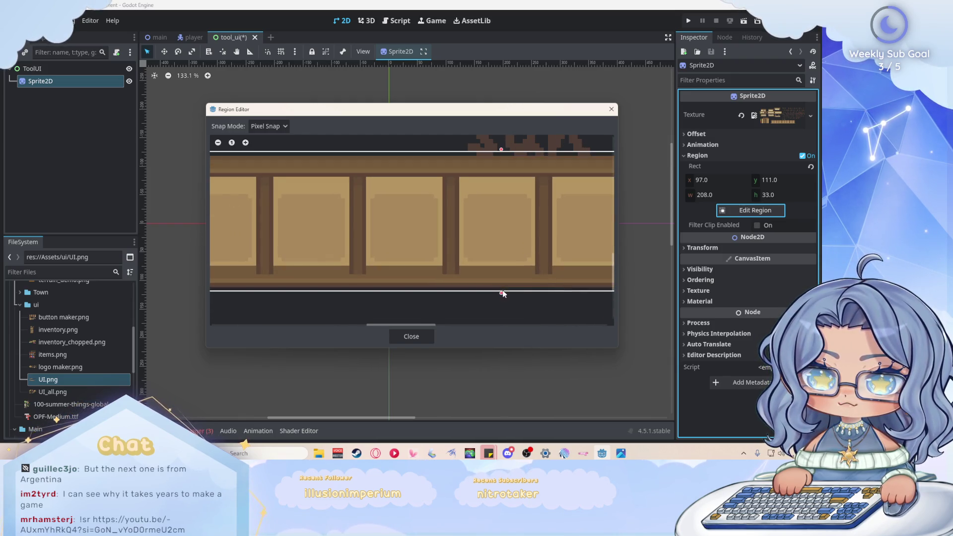
{"action": "left_click_drag", "start_coordinate": [502, 293], "coordinate": [502, 288]}
{"action": "left_click_drag", "start_coordinate": [501, 151], "coordinate": [501, 156]}
{"action": "scroll", "coordinate": [553, 229], "scroll_direction": "down", "scroll_amount": 3}
{"action": "scroll", "coordinate": [551, 226], "scroll_direction": "up", "scroll_amount": 5}
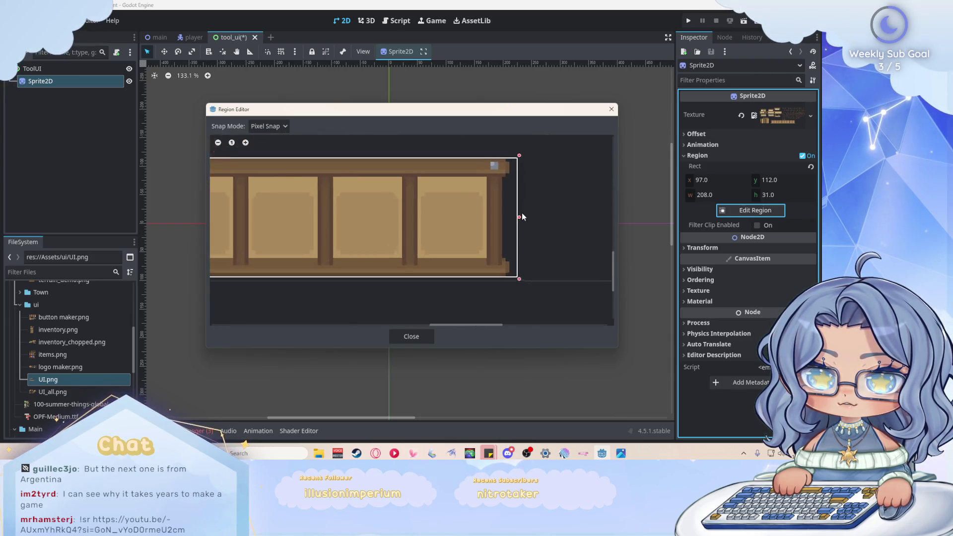
{"action": "left_click_drag", "start_coordinate": [519, 213], "coordinate": [509, 217]}
{"action": "scroll", "coordinate": [579, 247], "scroll_direction": "down", "scroll_amount": 5}
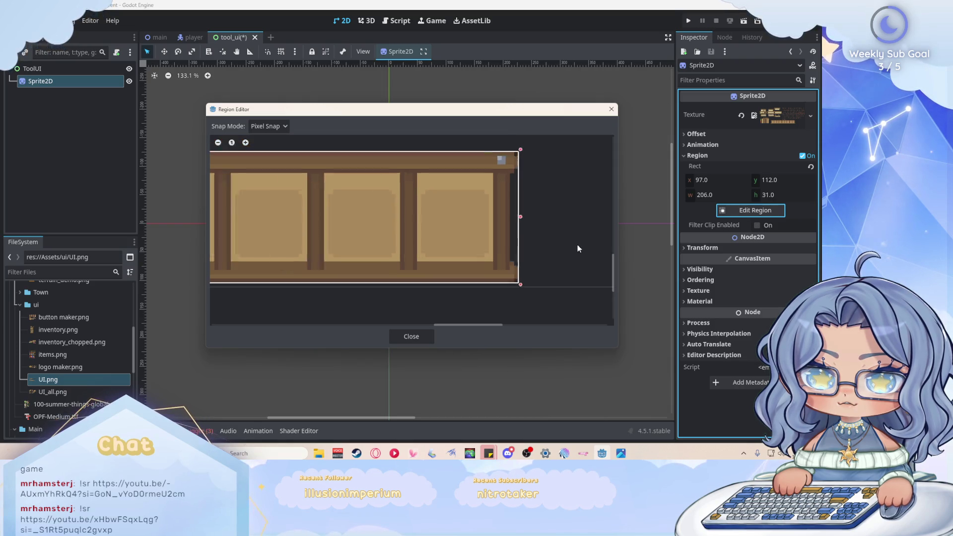
{"action": "left_click", "coordinate": [411, 337]}
{"action": "scroll", "coordinate": [393, 230], "scroll_direction": "up", "scroll_amount": 7}
{"action": "scroll", "coordinate": [499, 197], "scroll_direction": "down", "scroll_amount": 1}
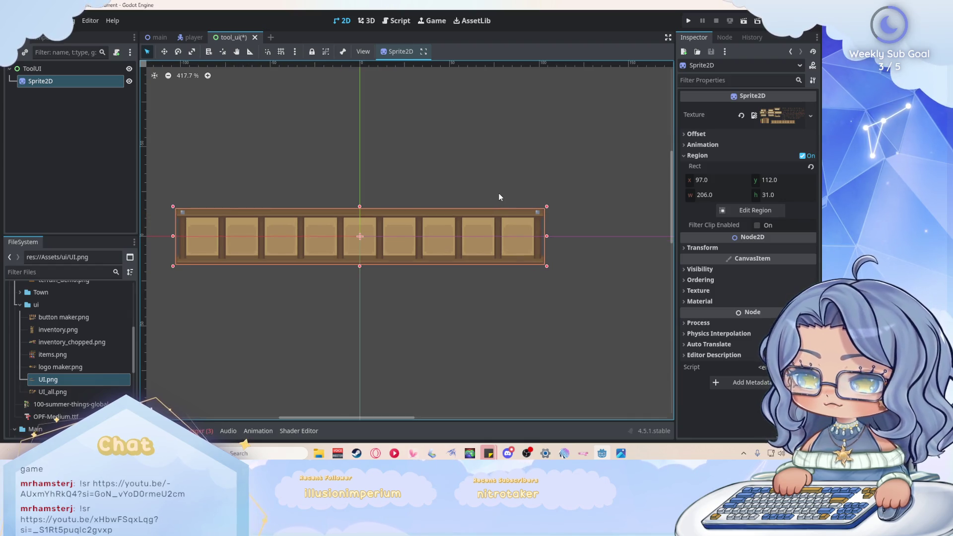
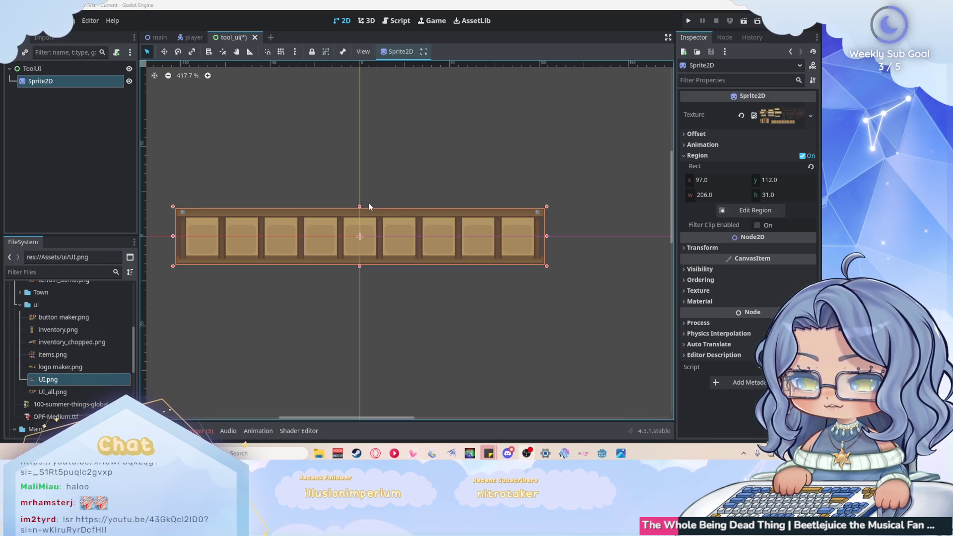
Step: Zoom the 2D viewport in and out on the nine-slot hotbar sprite
{"action": "scroll", "coordinate": [308, 191], "scroll_direction": "up", "scroll_amount": 2}
{"action": "scroll", "coordinate": [489, 195], "scroll_direction": "down", "scroll_amount": 1}
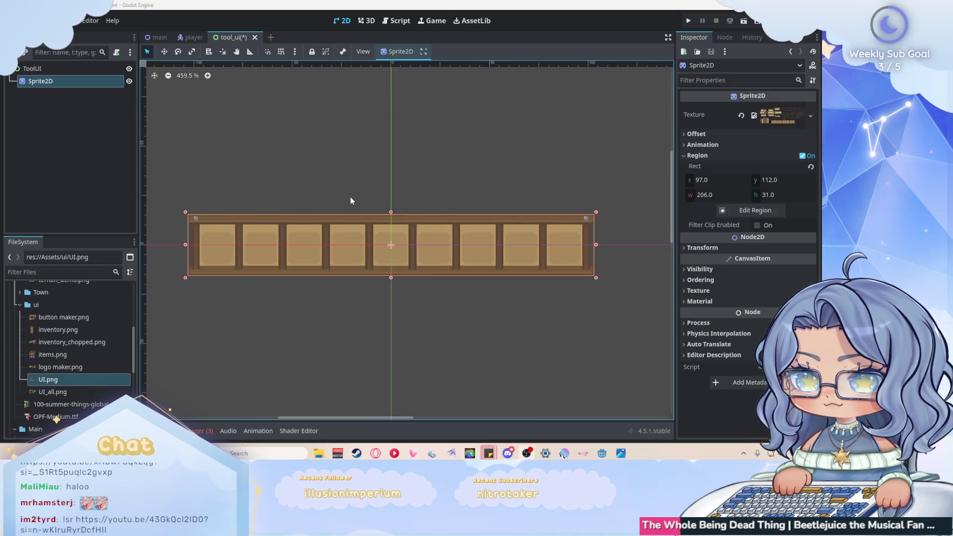
{"action": "scroll", "coordinate": [351, 197], "scroll_direction": "up", "scroll_amount": 1}
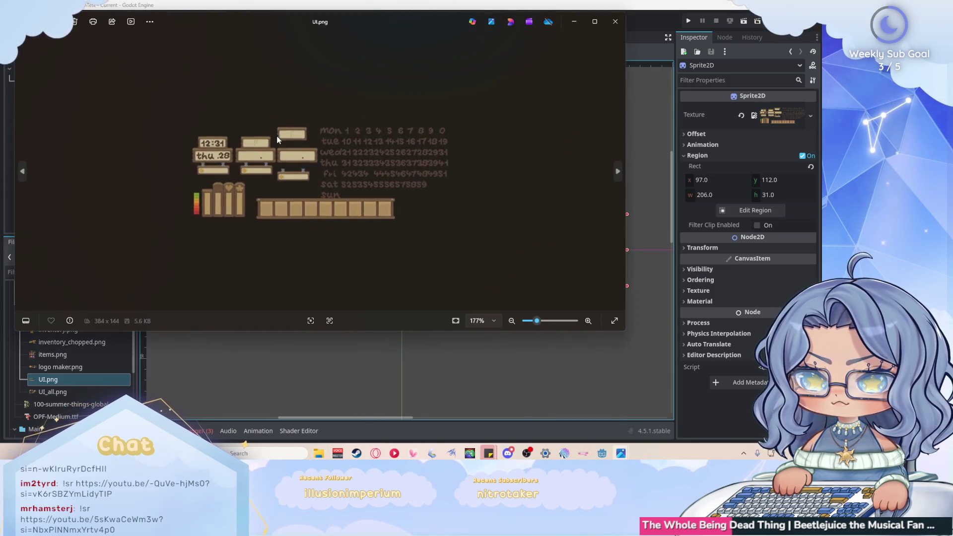
Step: Browse UI_all.png in Photos, zooming and panning across its enlarged item icons
{"action": "left_click", "coordinate": [618, 22]}
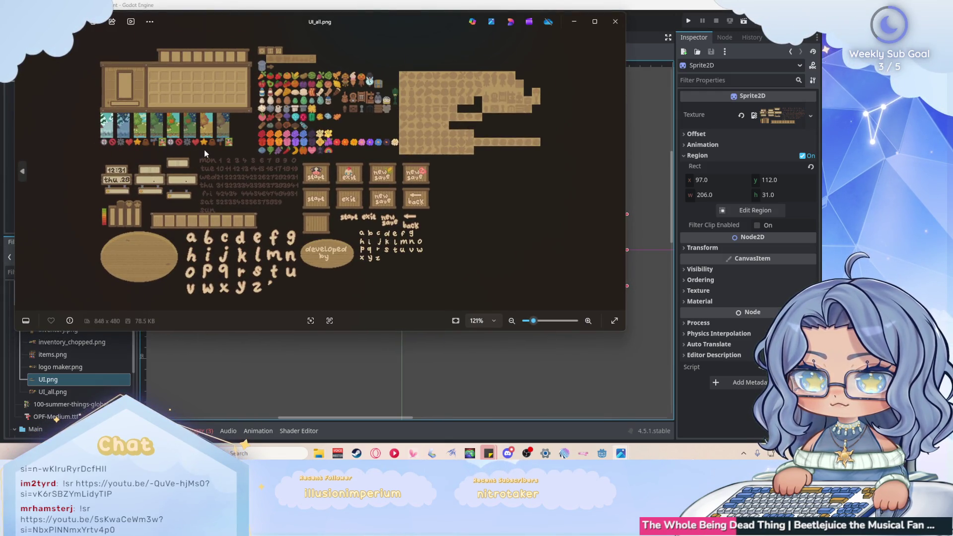
{"action": "scroll", "coordinate": [325, 248], "scroll_direction": "up", "scroll_amount": 3}
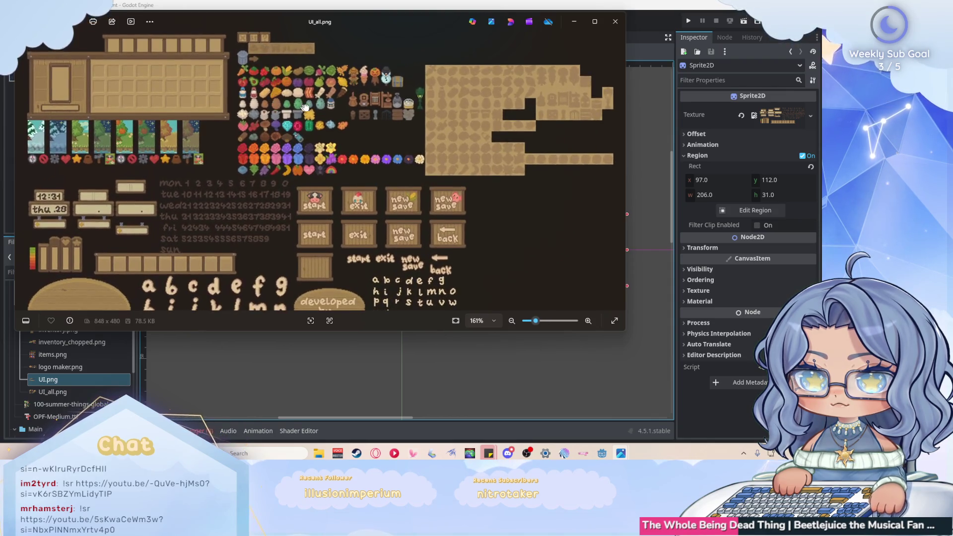
{"action": "left_click_drag", "start_coordinate": [331, 37], "coordinate": [302, 99]}
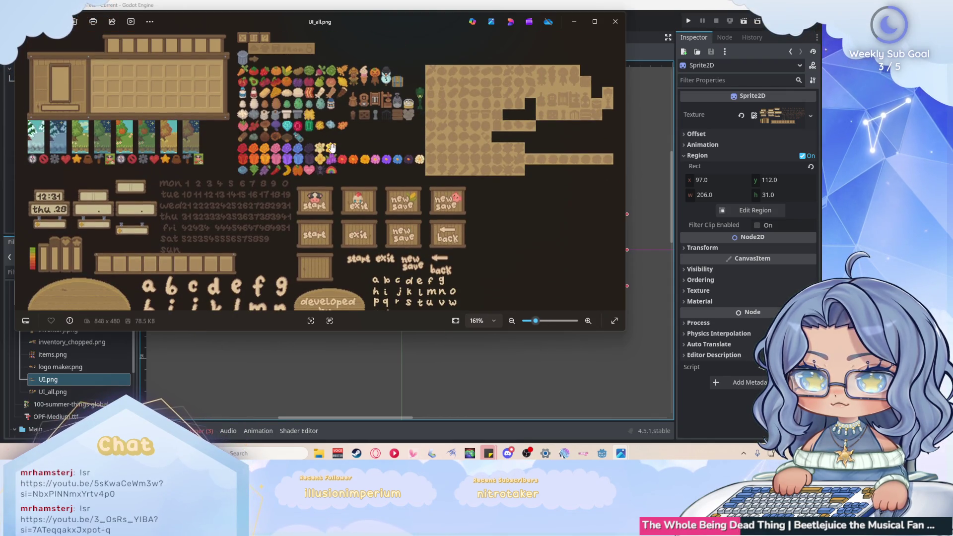
{"action": "scroll", "coordinate": [272, 92], "scroll_direction": "up", "scroll_amount": 3}
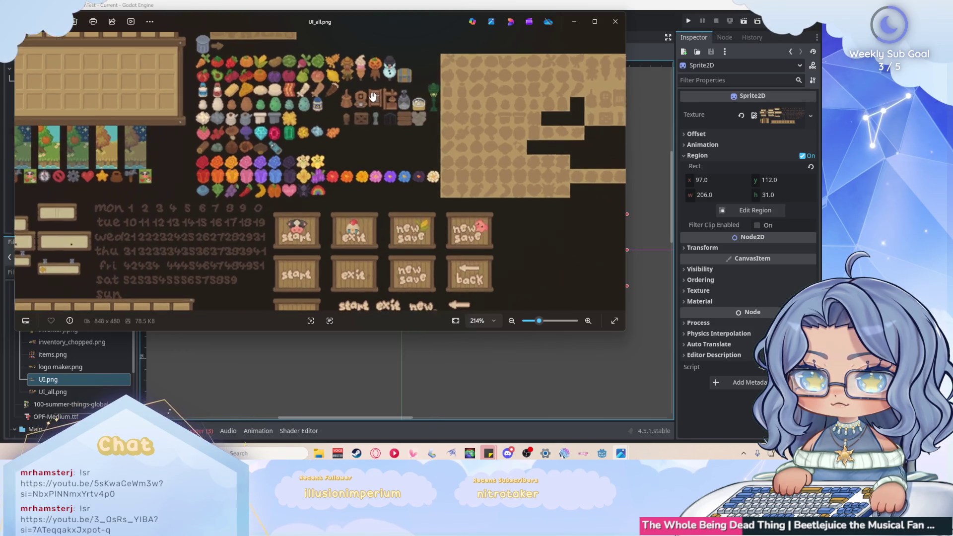
{"action": "mouse_move", "coordinate": [271, 92]}
{"action": "left_mouse_down"}
{"action": "mouse_move", "coordinate": [340, 124]}
{"action": "mouse_move", "coordinate": [316, 149]}
{"action": "left_mouse_up"}
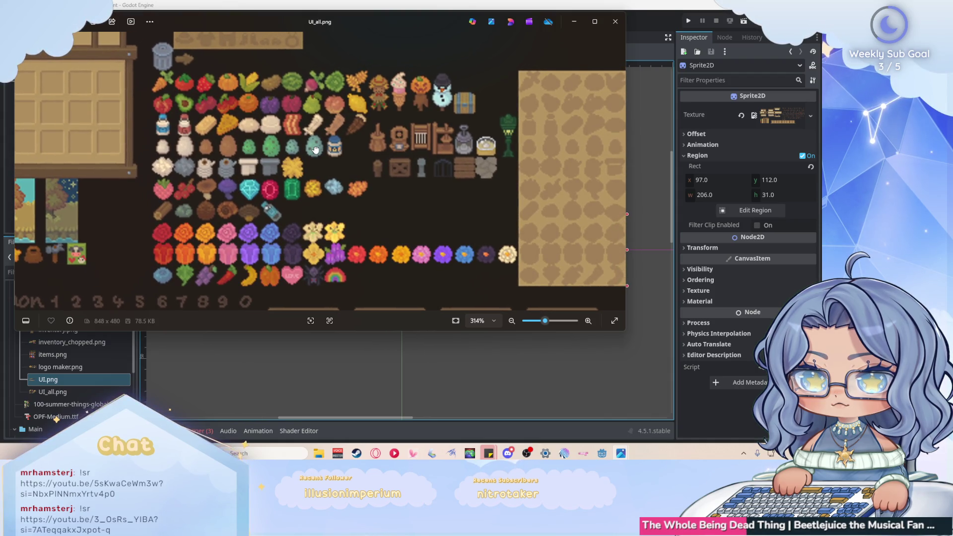
{"action": "scroll", "coordinate": [316, 150], "scroll_direction": "down", "scroll_amount": 5}
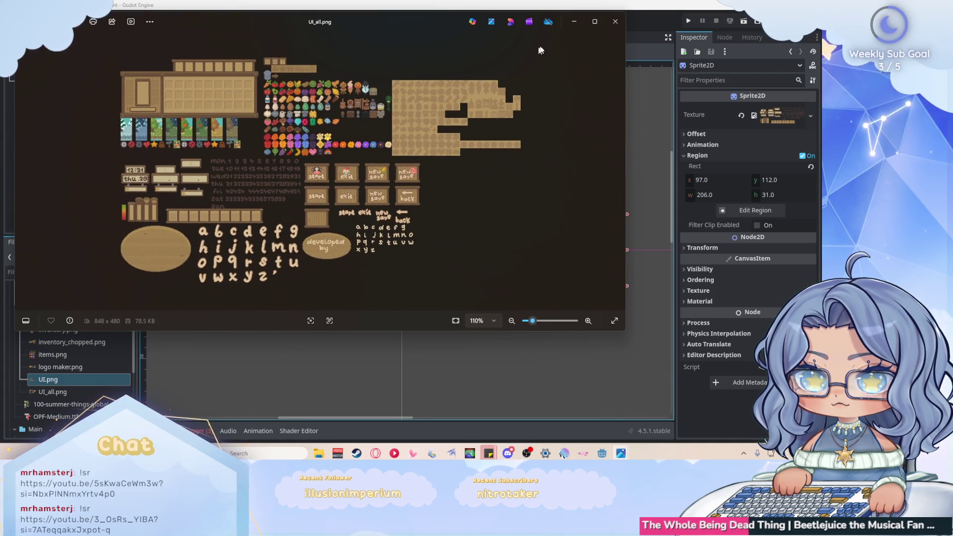
Step: Close the UI_all.png, items.png and item_carry.png viewer windows
{"action": "left_click", "coordinate": [617, 22]}
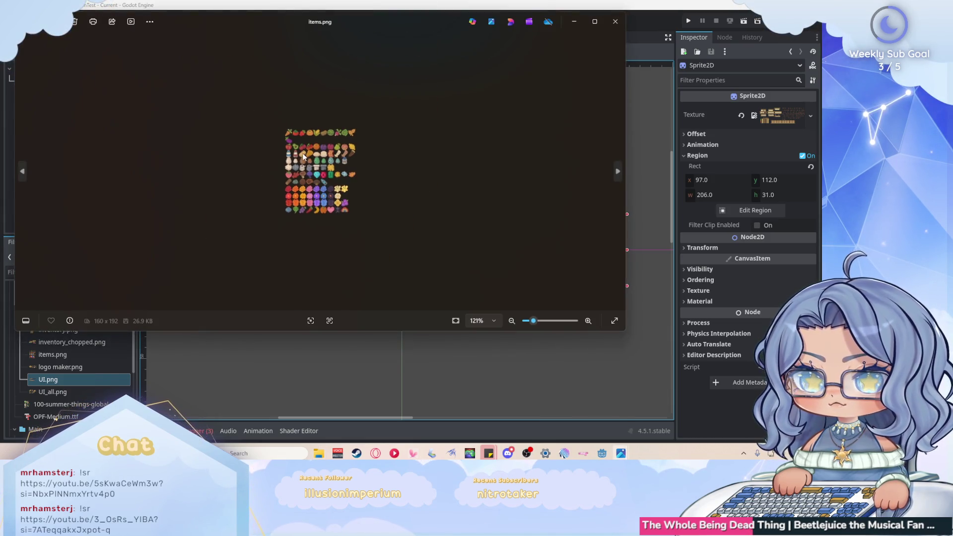
{"action": "left_click", "coordinate": [615, 21]}
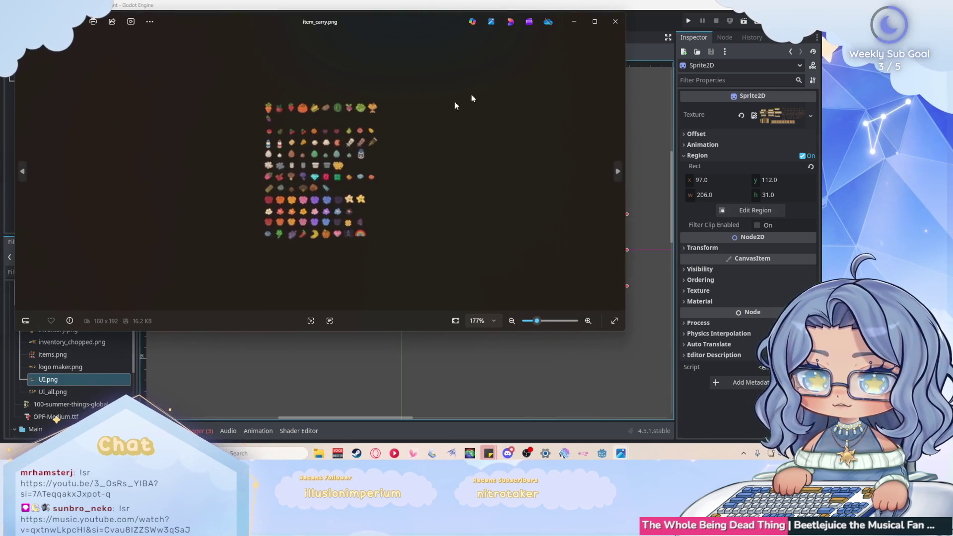
{"action": "left_click", "coordinate": [615, 21]}
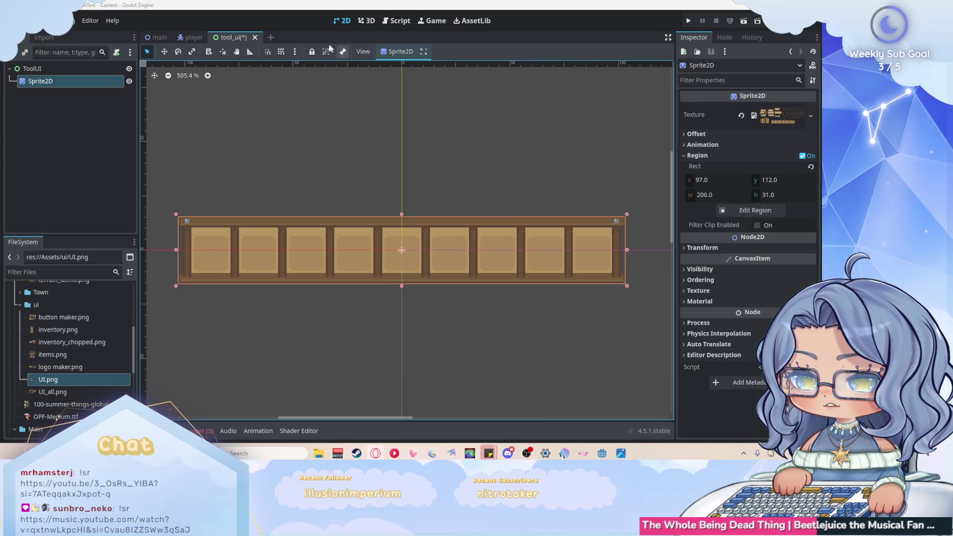
Step: Add a new scene tab with a User Interface Control root renamed to ToolUITexture
{"action": "left_click", "coordinate": [268, 38]}
{"action": "left_click", "coordinate": [82, 117]}
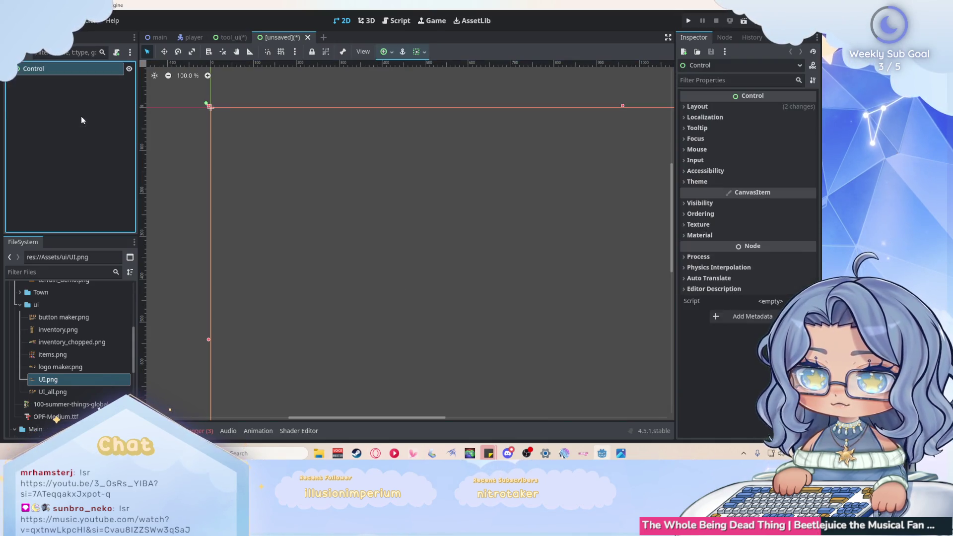
{"action": "double_click", "coordinate": [59, 70]}
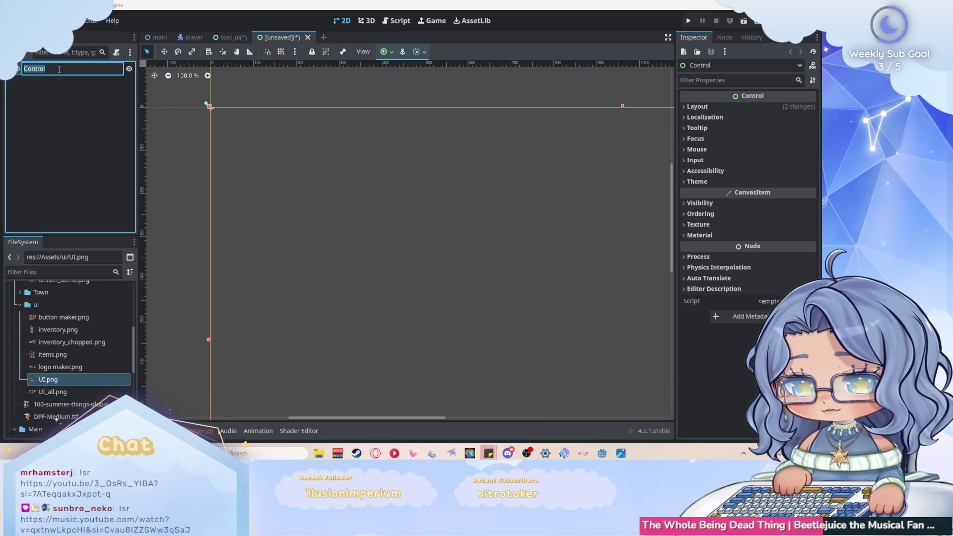
{"action": "key", "text": "BackSpace"}
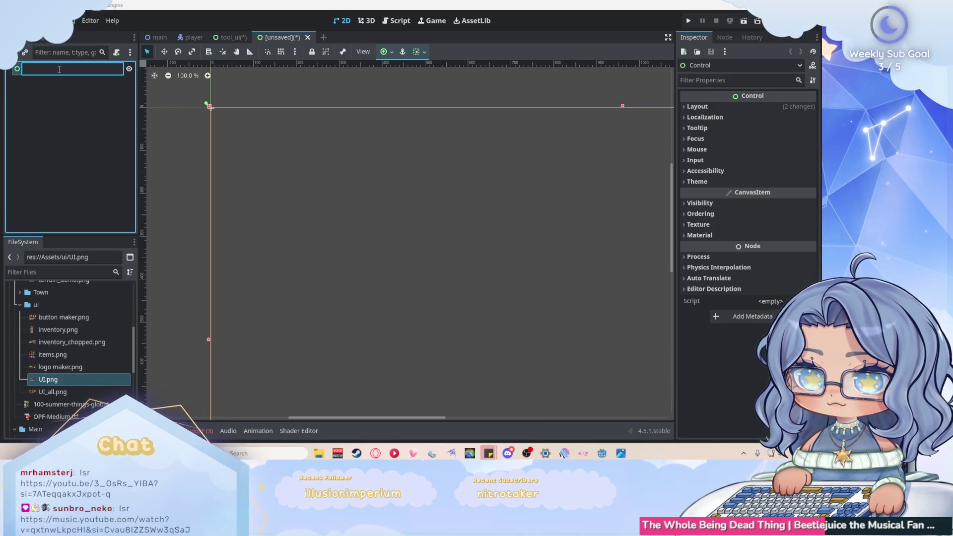
{"action": "type", "text": "ToolUITe"}
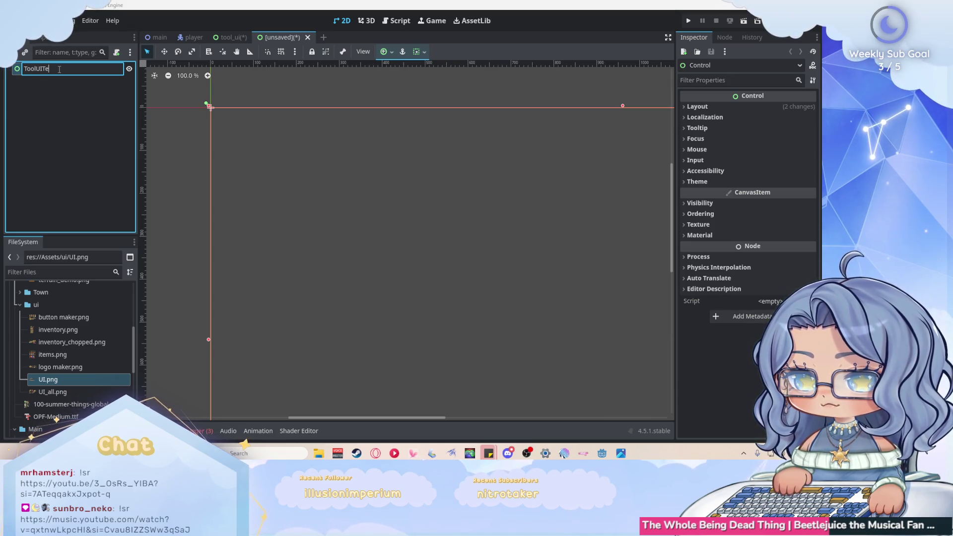
{"action": "type", "text": "xture"}
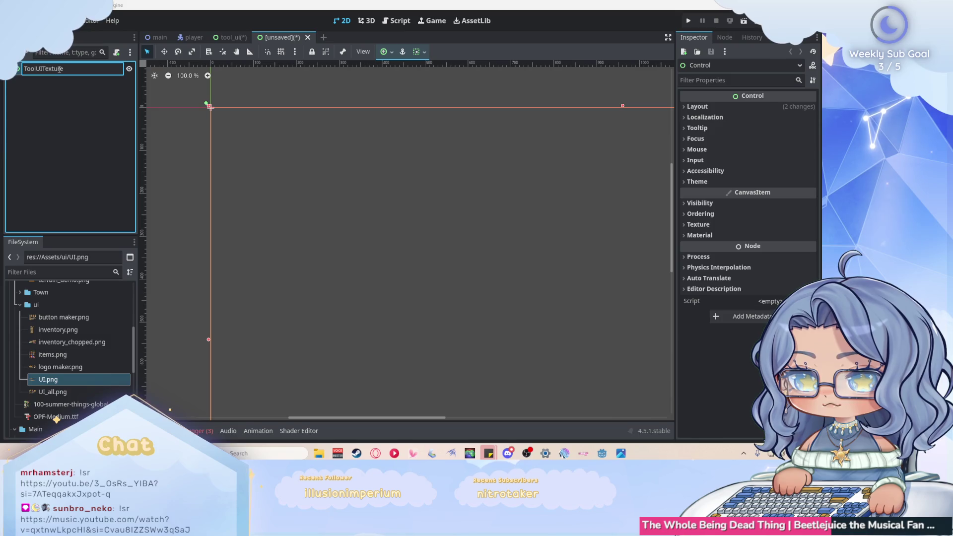
{"action": "key", "text": "Return"}
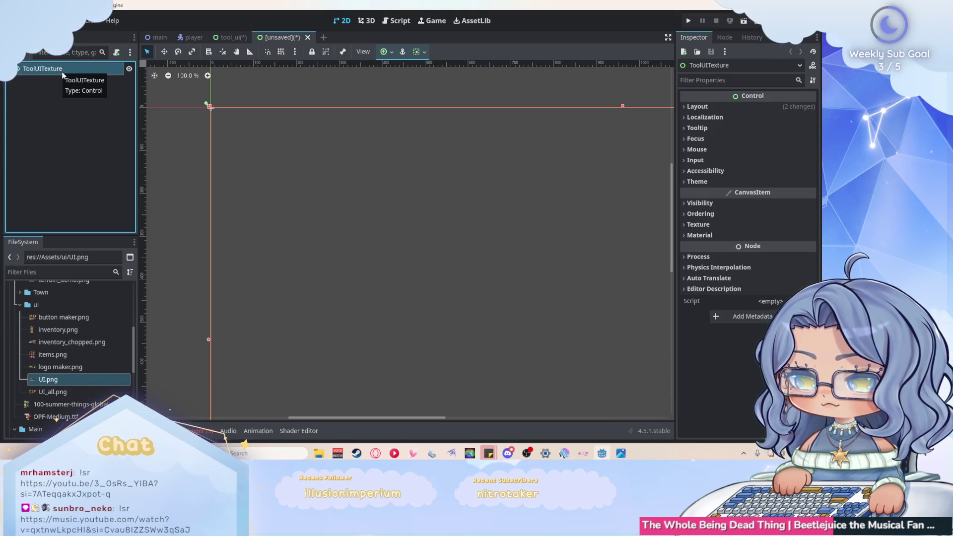
{"action": "right_click", "coordinate": [64, 72]}
{"action": "left_click", "coordinate": [21, 123]}
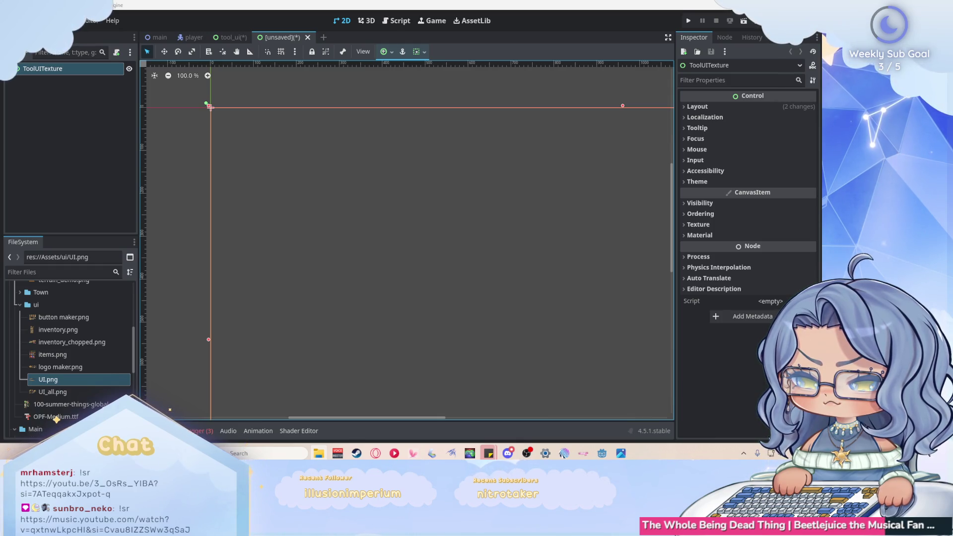
Step: Zoom into inventory_chopped.png in Photos, then close the viewer
{"action": "scroll", "coordinate": [260, 148], "scroll_direction": "up", "scroll_amount": 3}
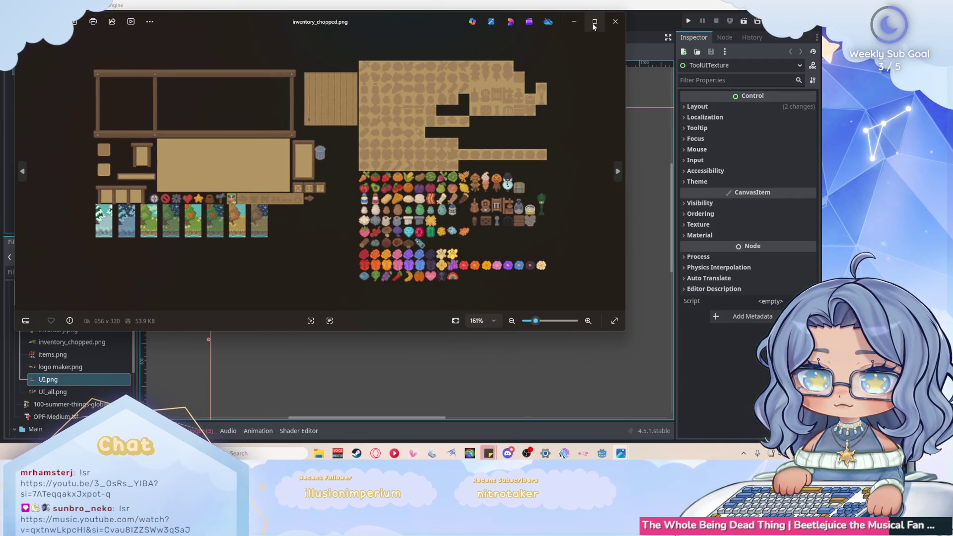
{"action": "mouse_move", "coordinate": [593, 26]}
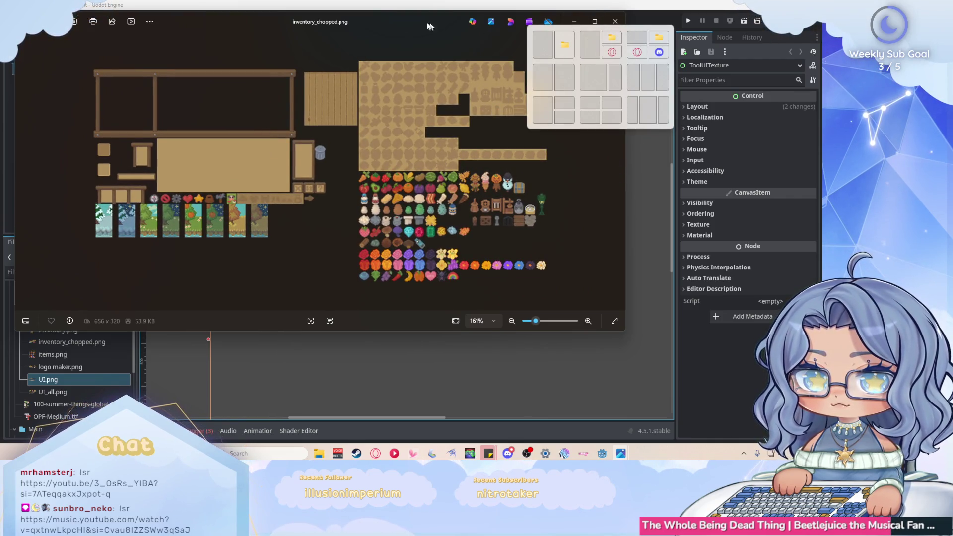
{"action": "left_click_drag", "start_coordinate": [453, 27], "coordinate": [440, 40]}
{"action": "left_click", "coordinate": [602, 33]}
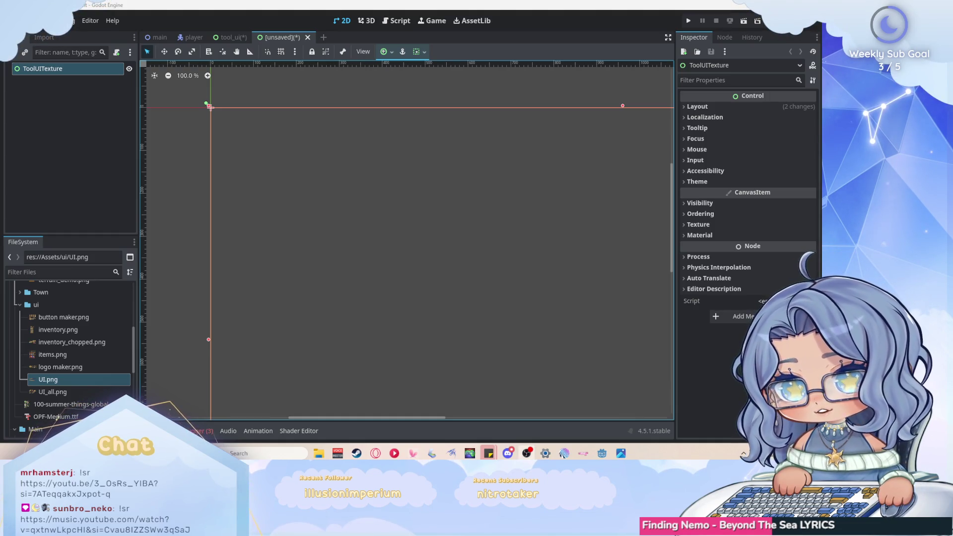
Step: Return to the tool_ui scene tab and collapse the ui folder in the FileSystem dock
{"action": "scroll", "coordinate": [306, 149], "scroll_direction": "down", "scroll_amount": 1}
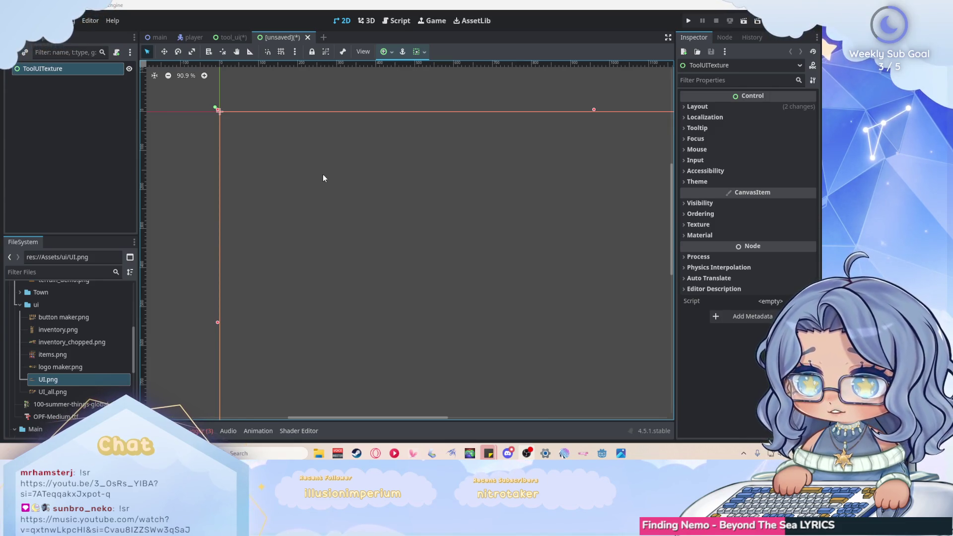
{"action": "left_click", "coordinate": [234, 38]}
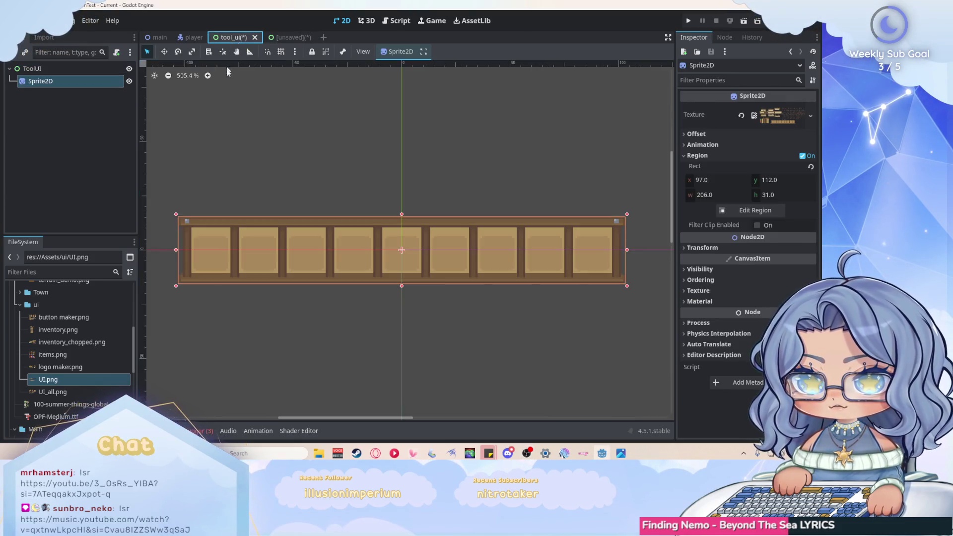
{"action": "scroll", "coordinate": [290, 173], "scroll_direction": "right", "scroll_amount": 2}
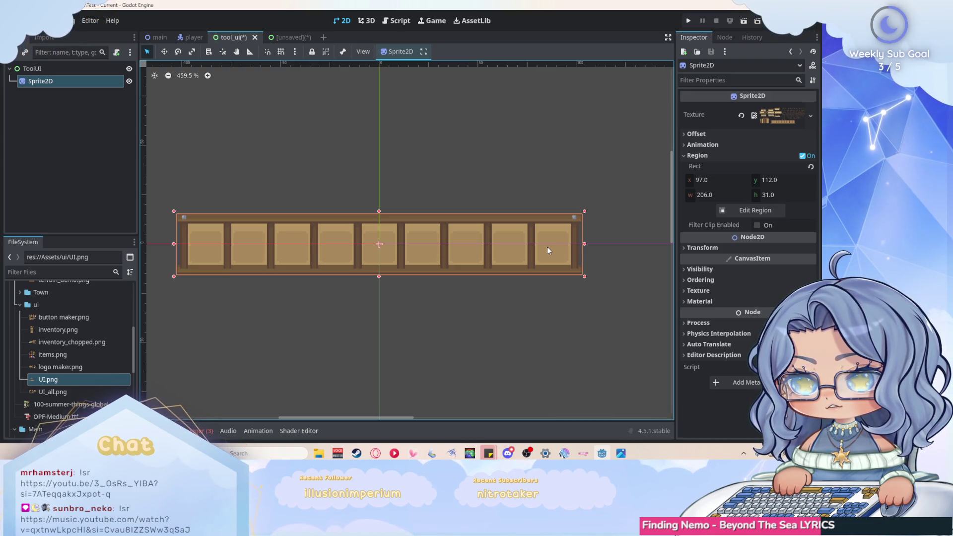
{"action": "left_click", "coordinate": [20, 304]}
Step: Expand the Character and tools_colored folders in the FileSystem dock
{"action": "scroll", "coordinate": [44, 325], "scroll_direction": "up", "scroll_amount": 3}
{"action": "scroll", "coordinate": [35, 330], "scroll_direction": "up", "scroll_amount": 3}
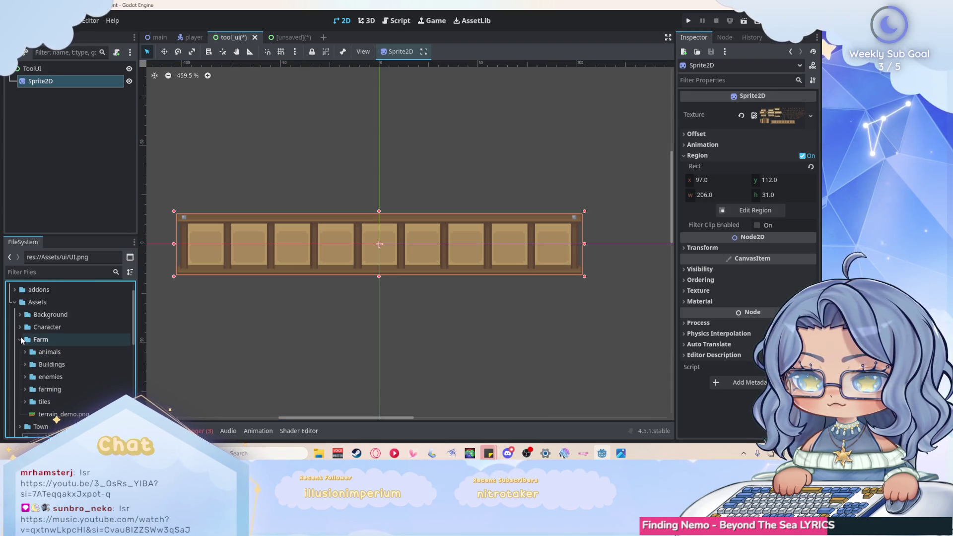
{"action": "scroll", "coordinate": [23, 330], "scroll_direction": "down", "scroll_amount": 1}
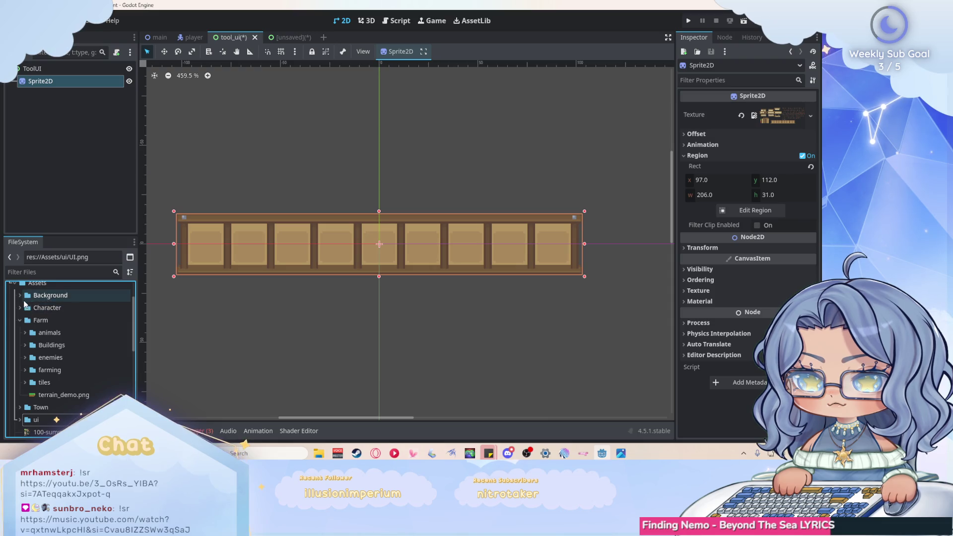
{"action": "scroll", "coordinate": [28, 313], "scroll_direction": "up", "scroll_amount": 1}
{"action": "left_click", "coordinate": [19, 326]}
{"action": "scroll", "coordinate": [30, 332], "scroll_direction": "down", "scroll_amount": 2}
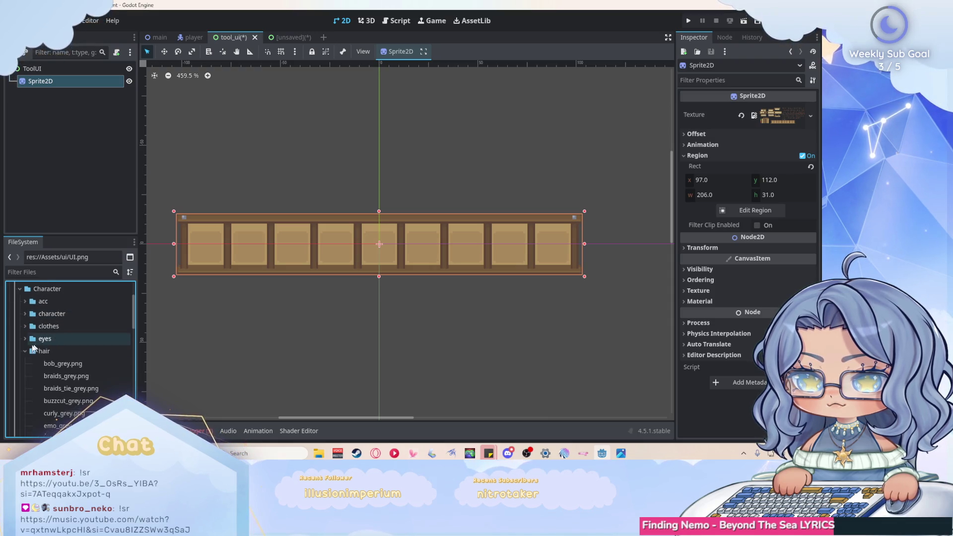
{"action": "scroll", "coordinate": [31, 341], "scroll_direction": "down", "scroll_amount": 1}
{"action": "left_click", "coordinate": [25, 345]}
{"action": "scroll", "coordinate": [72, 332], "scroll_direction": "down", "scroll_amount": 2}
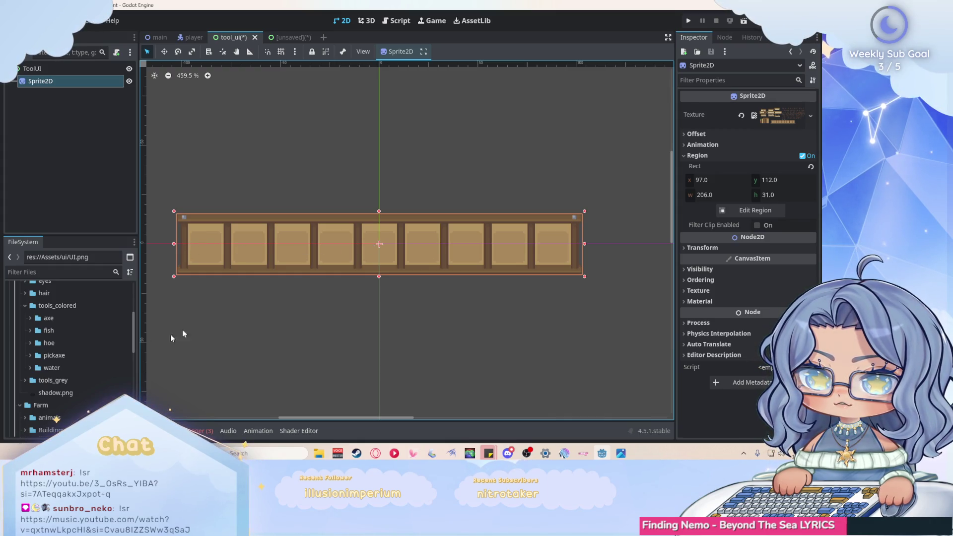
{"action": "scroll", "coordinate": [85, 350], "scroll_direction": "down", "scroll_amount": 1}
{"action": "scroll", "coordinate": [85, 346], "scroll_direction": "down", "scroll_amount": 3}
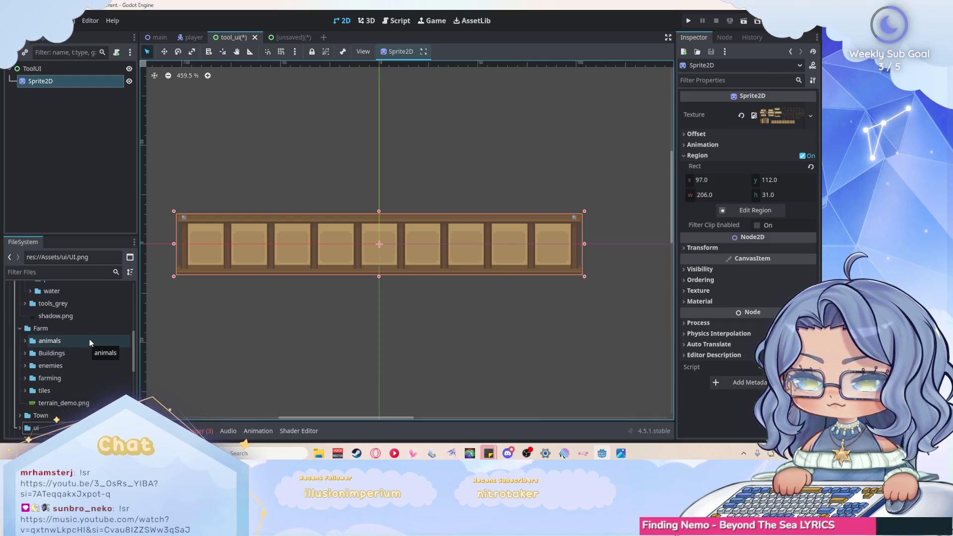
Step: Expand the farming folder, select crops.png, then collapse the folder again
{"action": "left_click", "coordinate": [25, 378]}
{"action": "scroll", "coordinate": [59, 357], "scroll_direction": "down", "scroll_amount": 2}
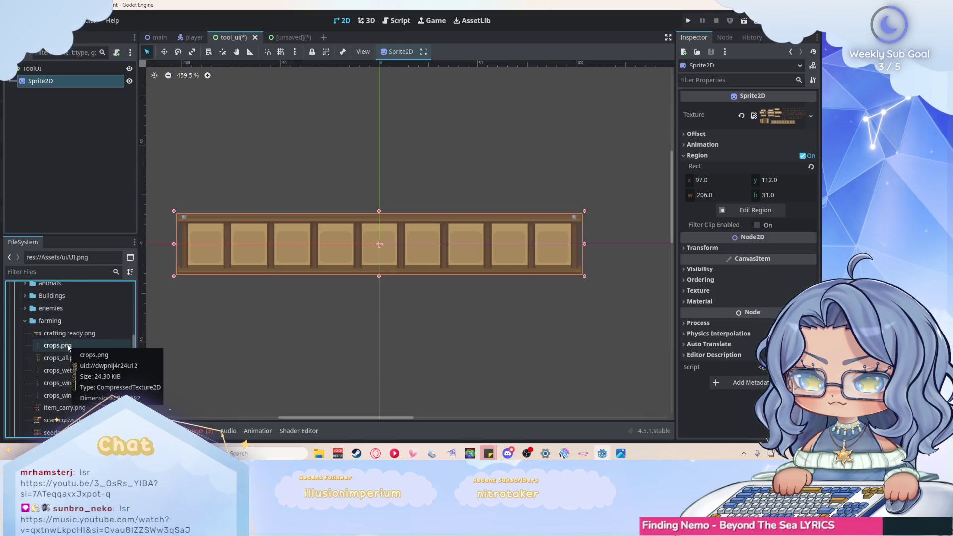
{"action": "left_click", "coordinate": [69, 347]}
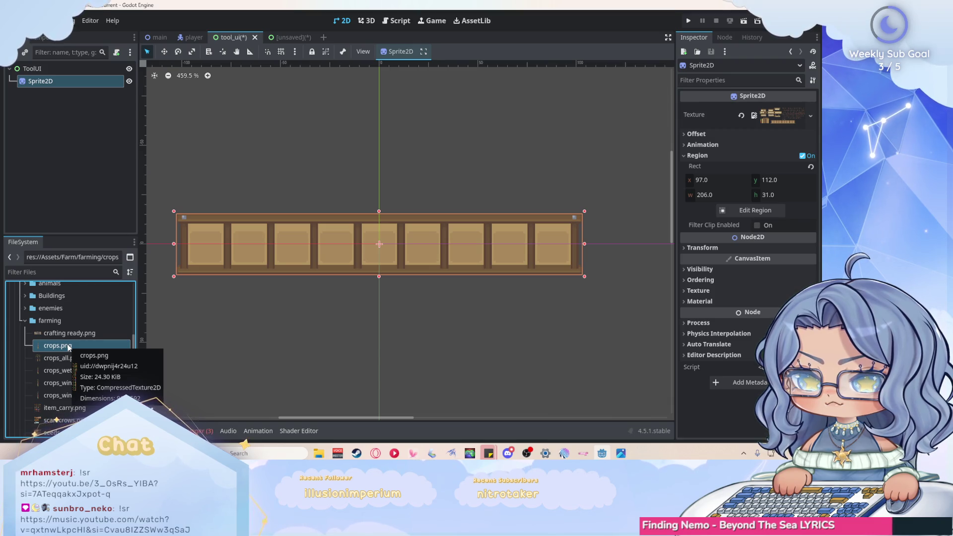
{"action": "left_click", "coordinate": [25, 321]}
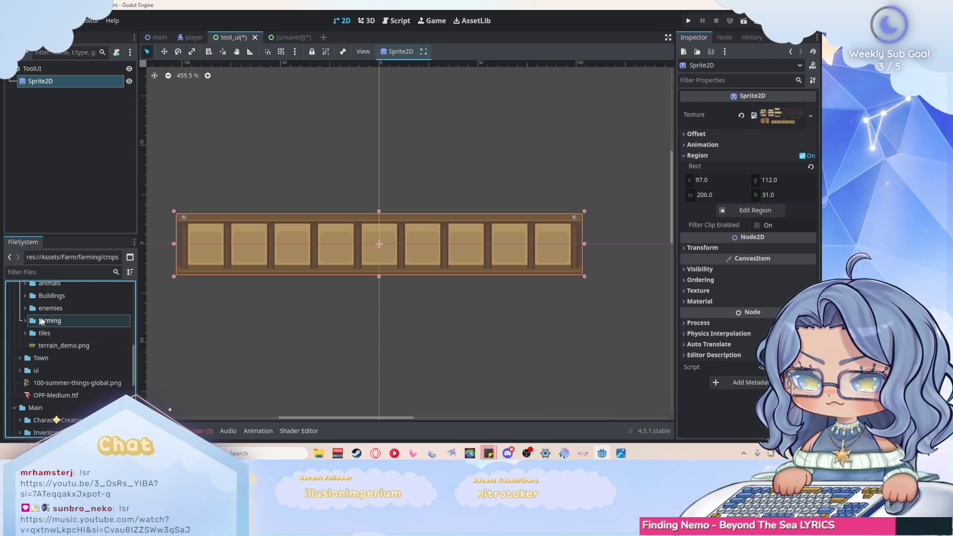
{"action": "scroll", "coordinate": [299, 207], "scroll_direction": "up", "scroll_amount": 1}
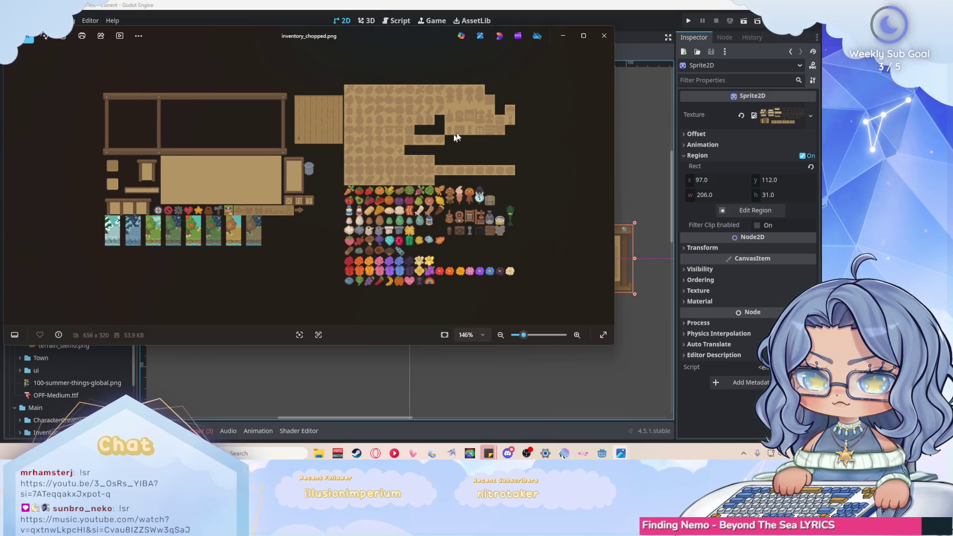
{"action": "left_click", "coordinate": [604, 35]}
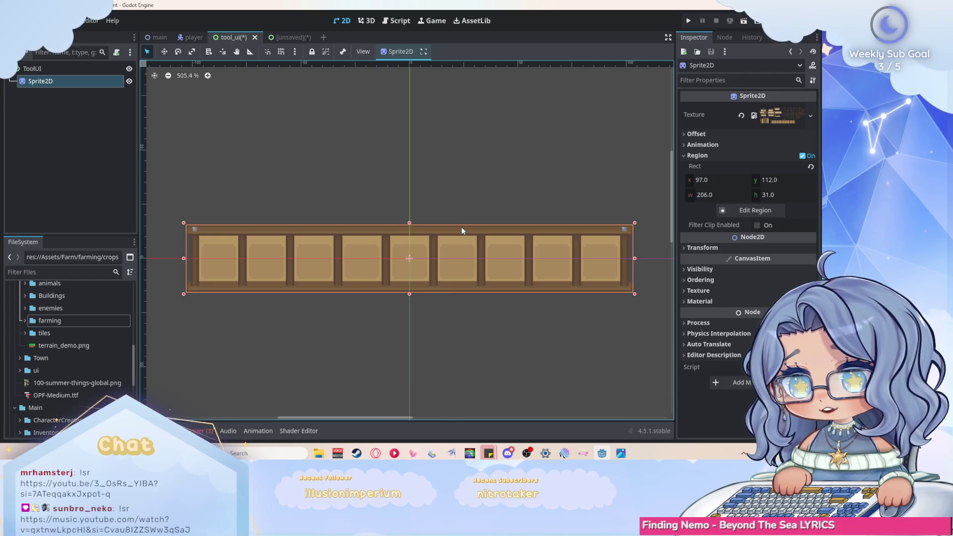
Step: Delete the hotbar Sprite2D node and switch to the unsaved ToolUITexture scene tab
{"action": "scroll", "coordinate": [416, 275], "scroll_direction": "down", "scroll_amount": 2}
{"action": "scroll", "coordinate": [387, 274], "scroll_direction": "up", "scroll_amount": 4}
{"action": "scroll", "coordinate": [393, 268], "scroll_direction": "up", "scroll_amount": 2}
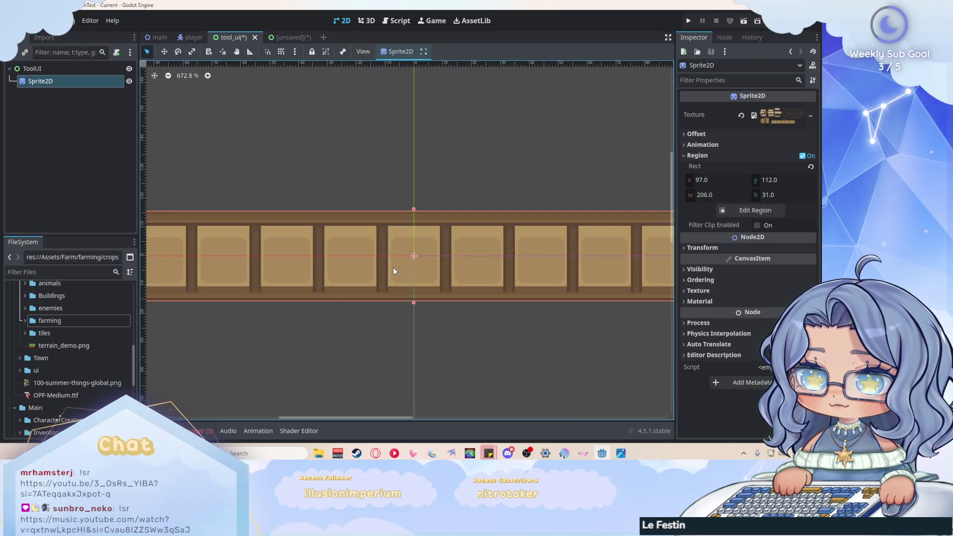
{"action": "scroll", "coordinate": [395, 260], "scroll_direction": "down", "scroll_amount": 2}
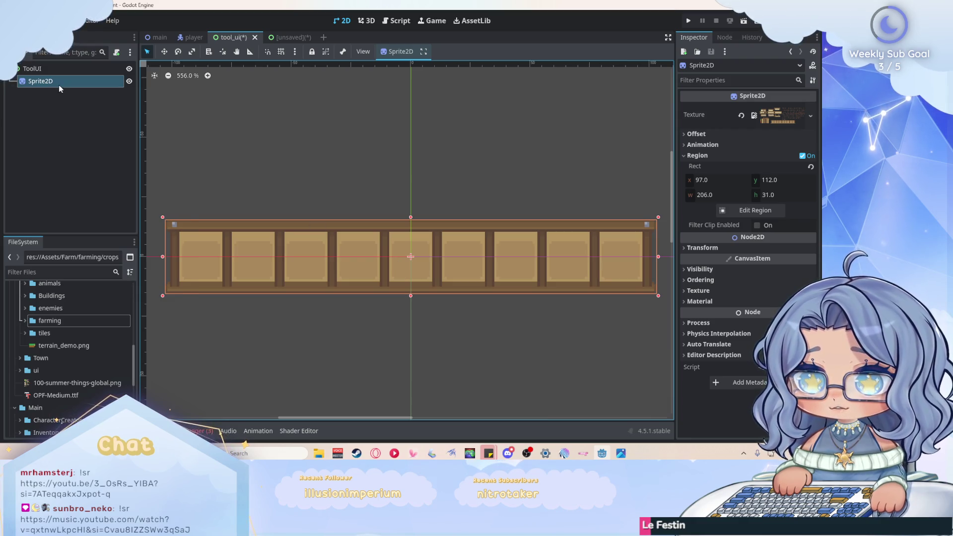
{"action": "right_click", "coordinate": [58, 84]}
{"action": "left_click", "coordinate": [149, 363]}
{"action": "left_click", "coordinate": [390, 238]}
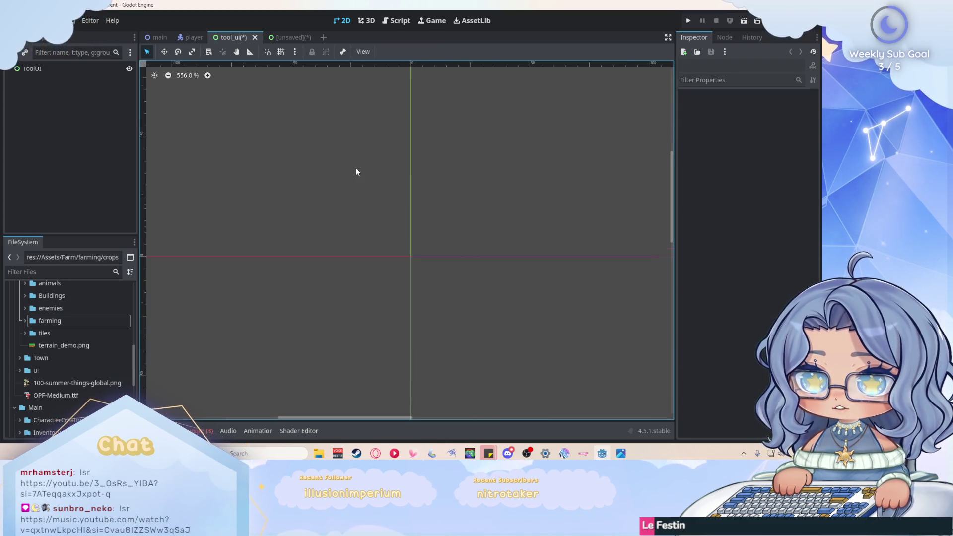
{"action": "left_click", "coordinate": [287, 37]}
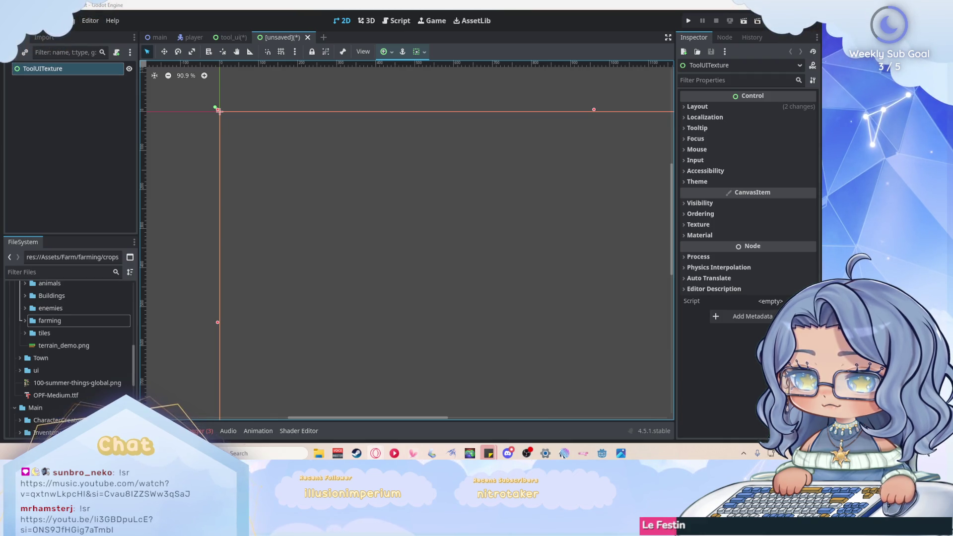
{"action": "right_click", "coordinate": [88, 70]}
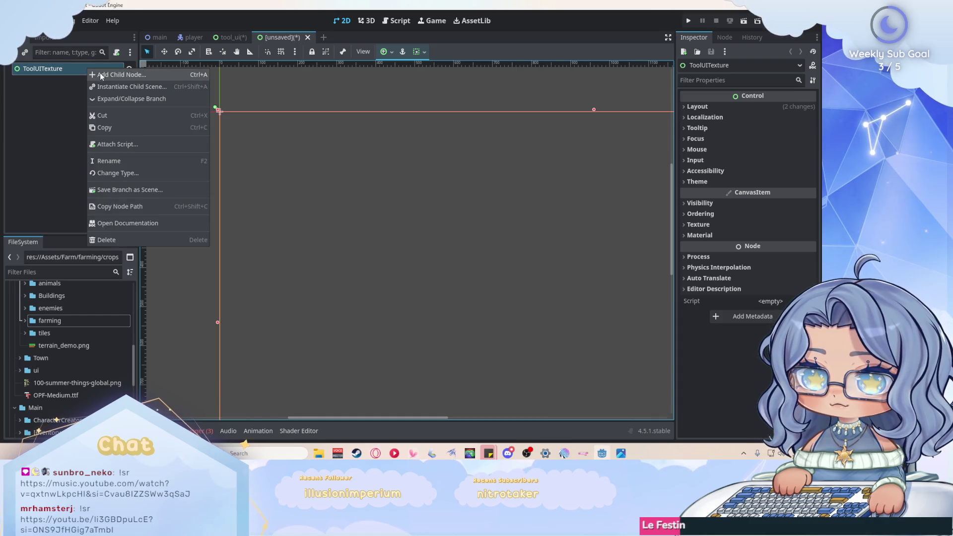
Step: Add a TextureRect child under ToolUITexture using the 'texture' node search
{"action": "left_click", "coordinate": [100, 72]}
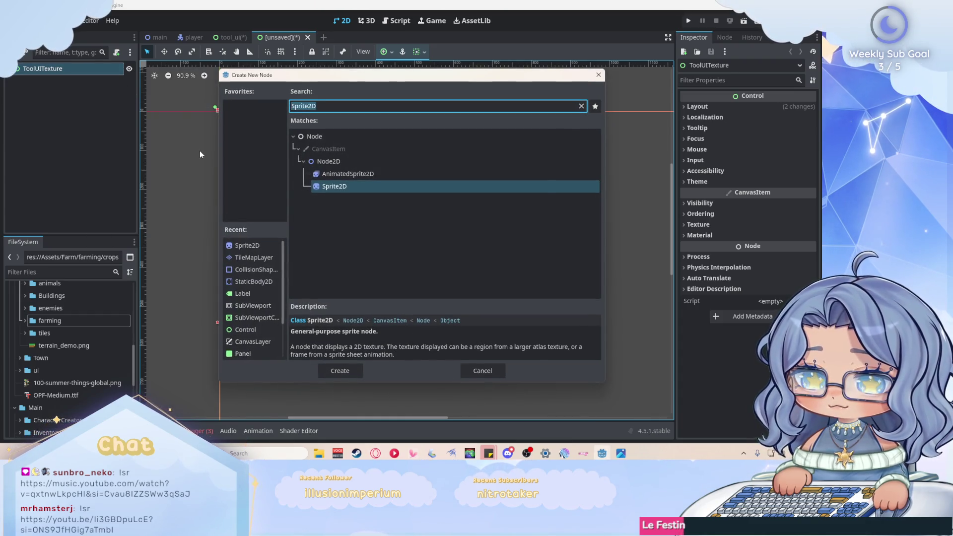
{"action": "type", "text": "tr"}
{"action": "key", "text": "BackSpace"}
{"action": "type", "text": "exture"}
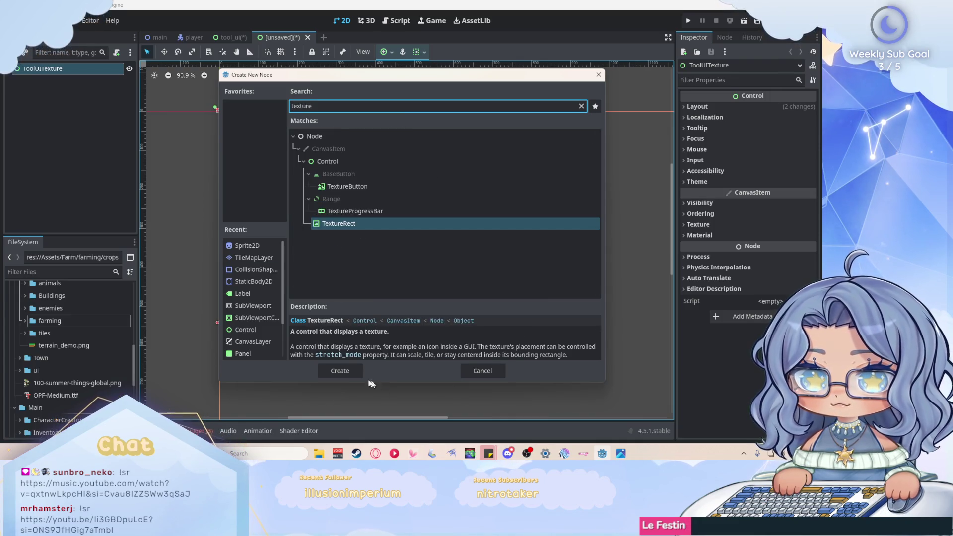
{"action": "key", "text": "Return"}
Step: Drag axe_wood.png onto the TextureRect's Texture property, then undo it
{"action": "scroll", "coordinate": [234, 124], "scroll_direction": "up", "scroll_amount": 4}
{"action": "scroll", "coordinate": [239, 128], "scroll_direction": "up", "scroll_amount": 7}
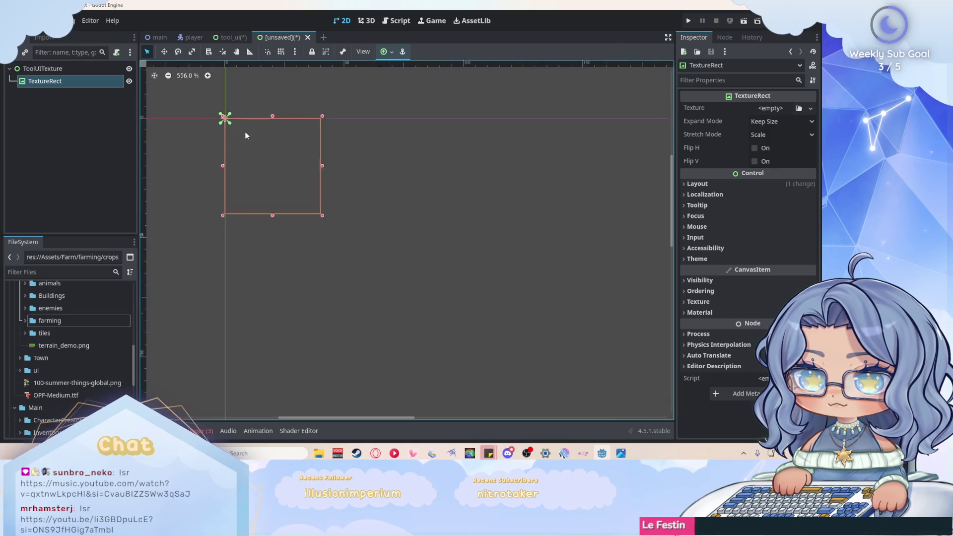
{"action": "scroll", "coordinate": [66, 339], "scroll_direction": "up", "scroll_amount": 5}
{"action": "left_click", "coordinate": [31, 337]}
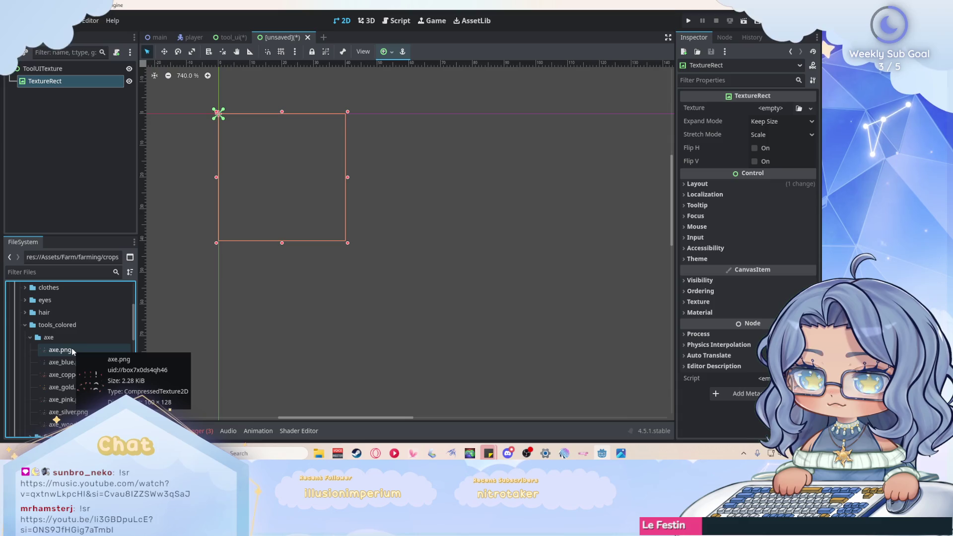
{"action": "scroll", "coordinate": [93, 411], "scroll_direction": "down", "scroll_amount": 1}
{"action": "mouse_move", "coordinate": [93, 411]}
{"action": "left_mouse_down"}
{"action": "mouse_move", "coordinate": [797, 106]}
{"action": "mouse_move", "coordinate": [64, 396]}
{"action": "mouse_move", "coordinate": [779, 115]}
{"action": "left_mouse_up"}
{"action": "scroll", "coordinate": [380, 150], "scroll_direction": "down", "scroll_amount": 4}
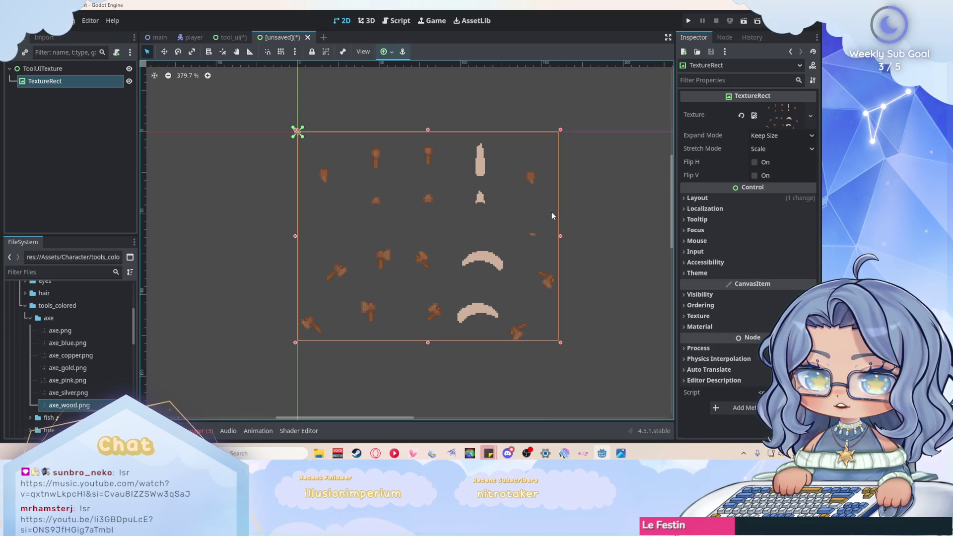
{"action": "key", "text": "ctrl+z"}
{"action": "left_click", "coordinate": [82, 193]}
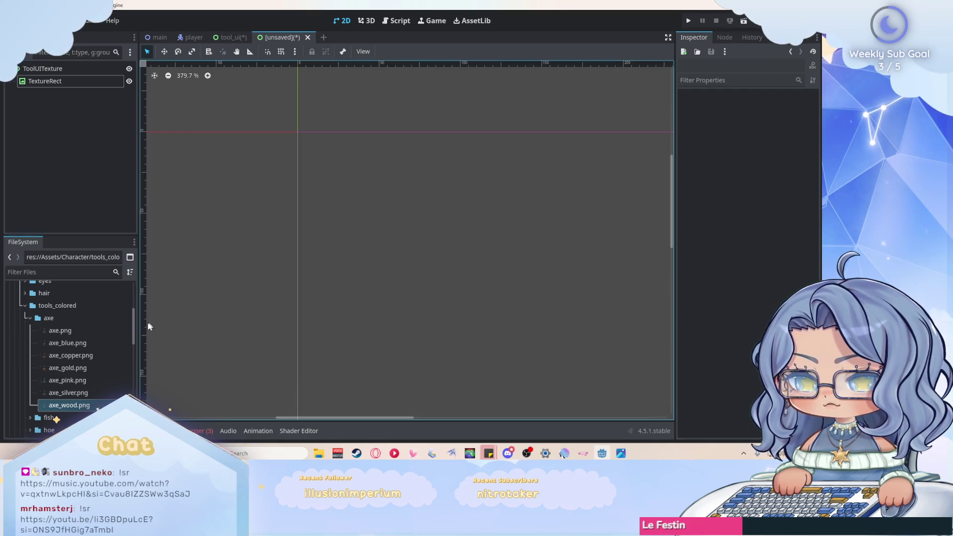
{"action": "mouse_move", "coordinate": [105, 332]}
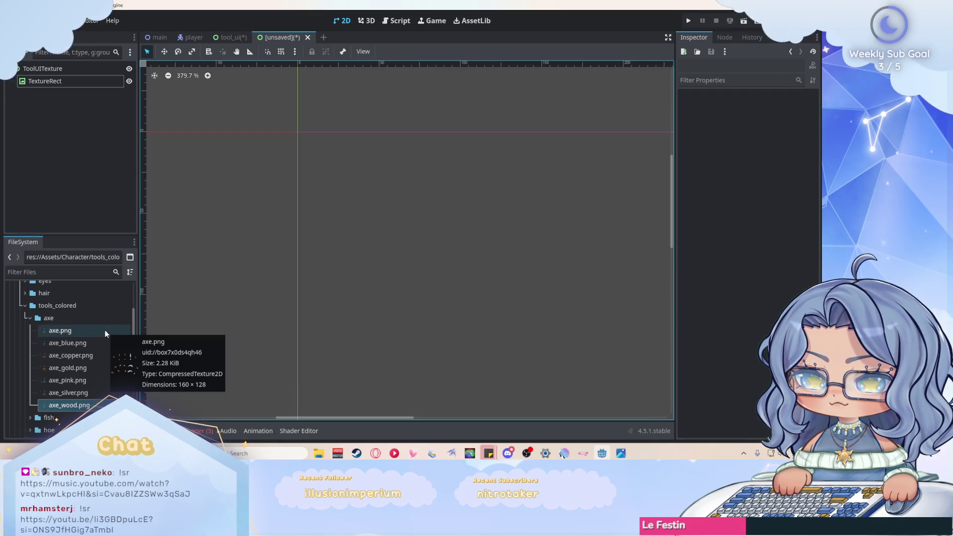
{"action": "scroll", "coordinate": [105, 330], "scroll_direction": "down", "scroll_amount": 3}
{"action": "scroll", "coordinate": [105, 333], "scroll_direction": "up", "scroll_amount": 3}
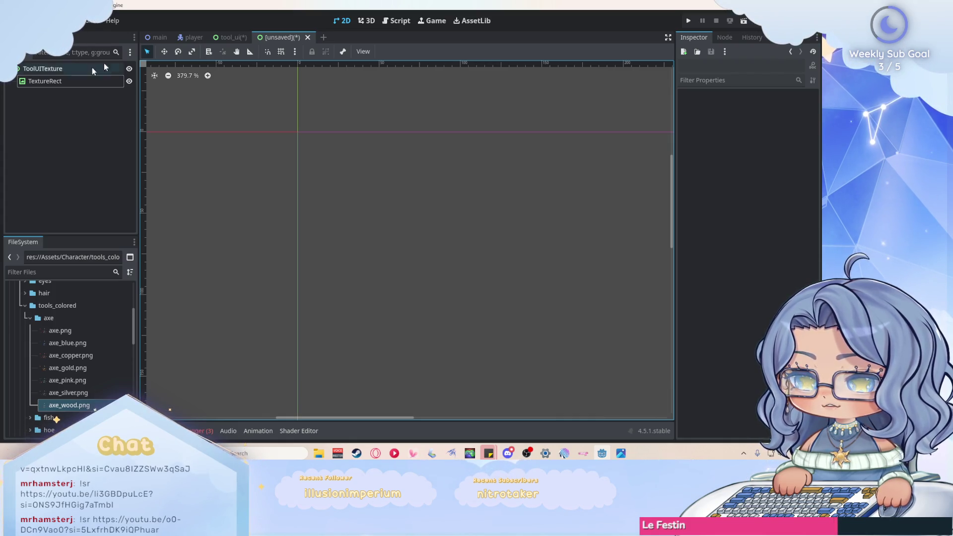
{"action": "right_click", "coordinate": [57, 82]}
Step: Delete the TextureRect and add a Sprite2D child under ToolUITexture
{"action": "left_click", "coordinate": [103, 345]}
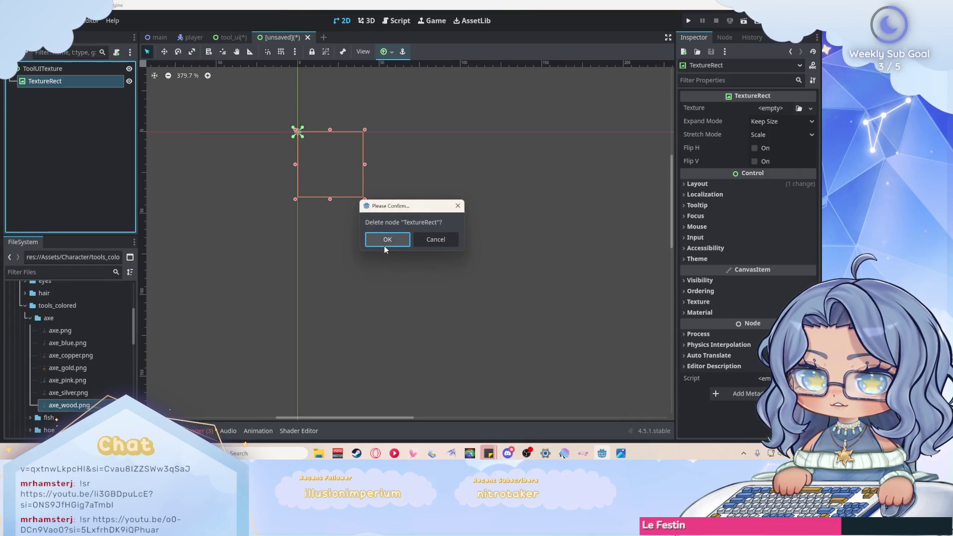
{"action": "left_click", "coordinate": [386, 238]}
{"action": "right_click", "coordinate": [73, 65]}
{"action": "left_click", "coordinate": [92, 78]}
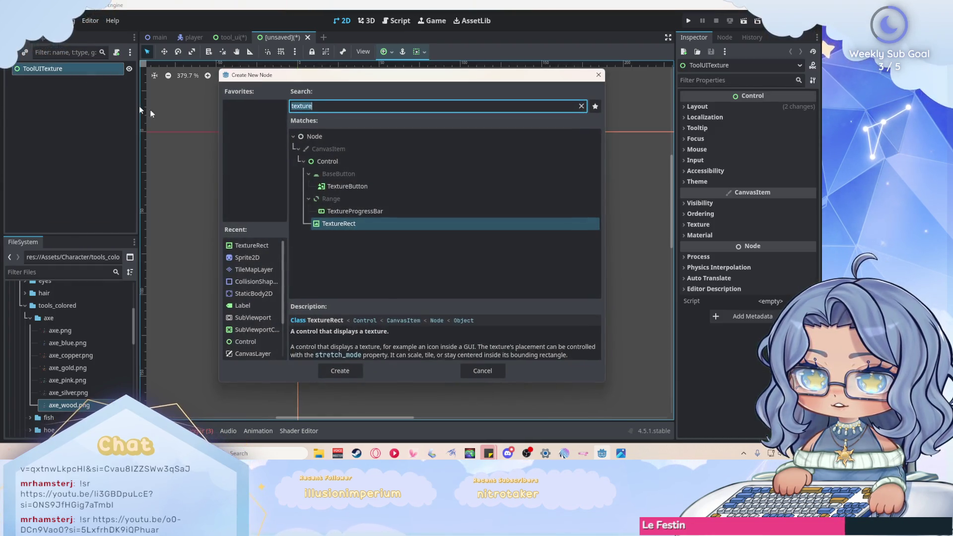
{"action": "left_click", "coordinate": [247, 258]}
{"action": "left_click", "coordinate": [340, 371]}
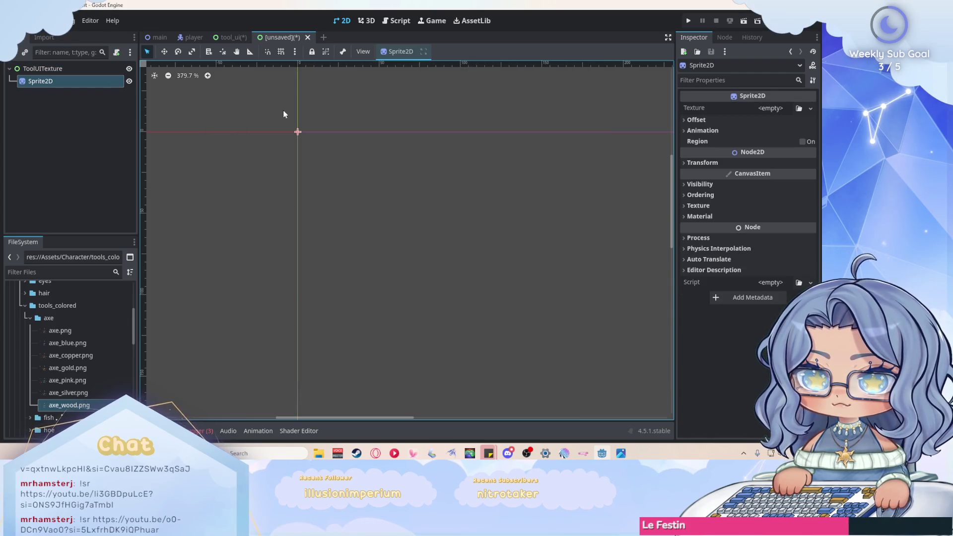
Step: Set the Sprite2D's texture to axe_wood.png
{"action": "left_click", "coordinate": [770, 108]}
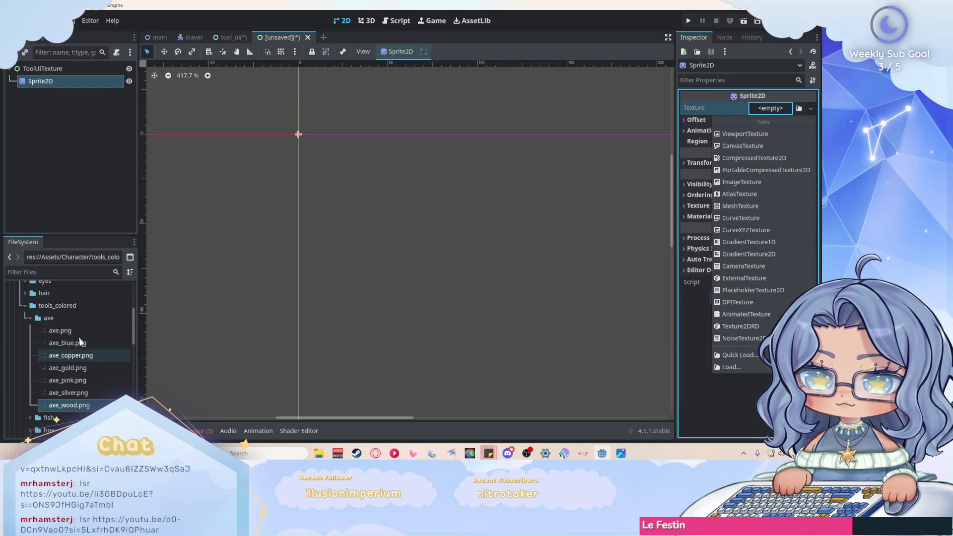
{"action": "left_click", "coordinate": [80, 414]}
{"action": "mouse_move", "coordinate": [70, 405]}
{"action": "left_mouse_down"}
{"action": "mouse_move", "coordinate": [149, 405]}
{"action": "mouse_move", "coordinate": [770, 110]}
{"action": "left_mouse_up"}
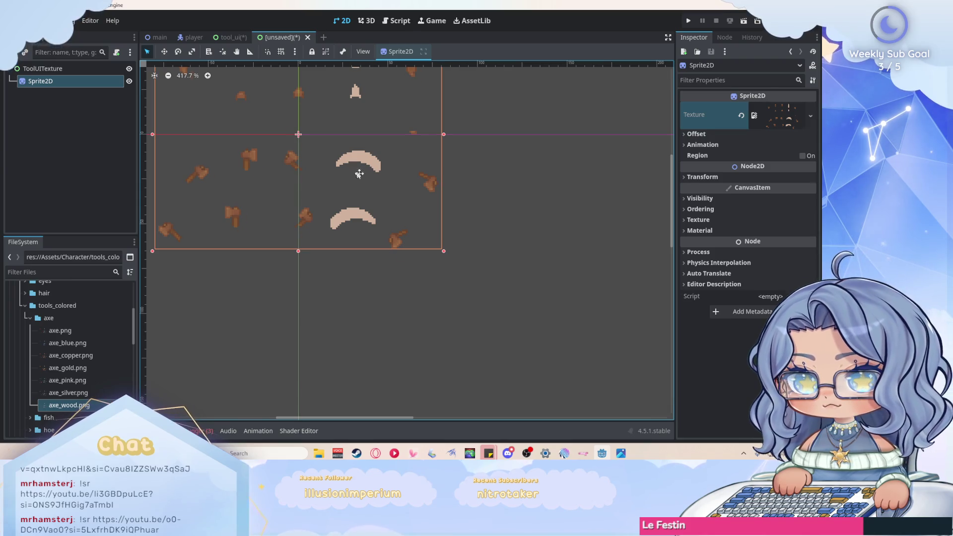
{"action": "left_click_drag", "start_coordinate": [355, 167], "coordinate": [428, 227]}
{"action": "scroll", "coordinate": [298, 134], "scroll_direction": "down", "scroll_amount": 10}
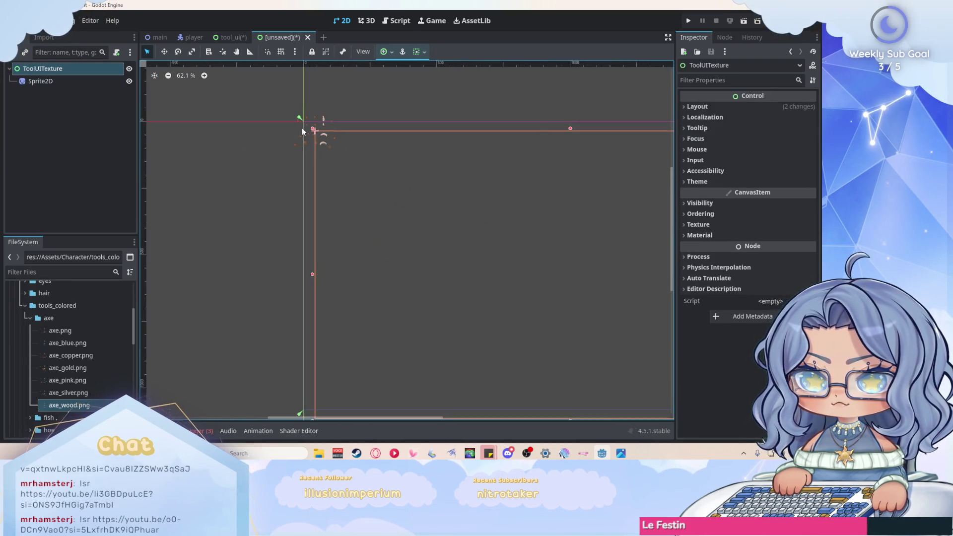
{"action": "left_click", "coordinate": [40, 80]}
{"action": "scroll", "coordinate": [310, 133], "scroll_direction": "up", "scroll_amount": 7}
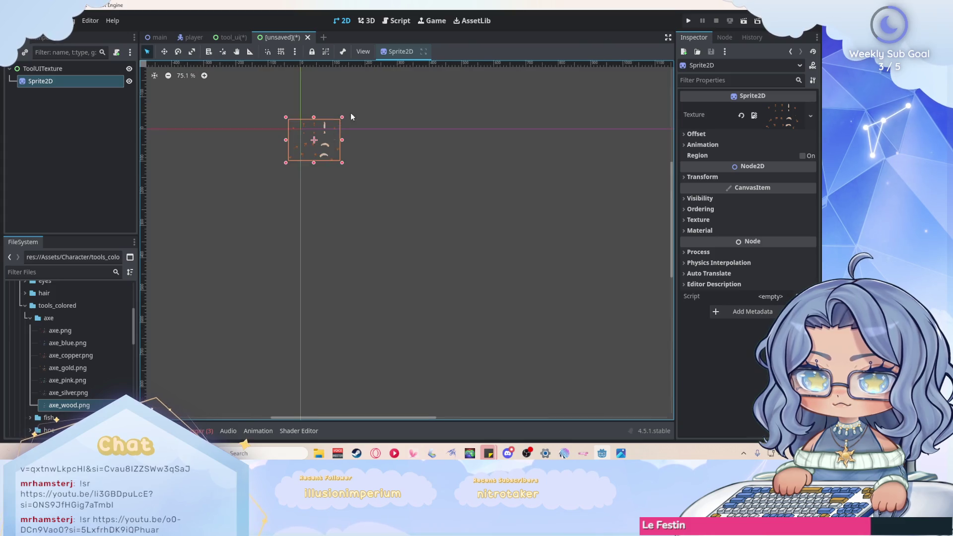
{"action": "scroll", "coordinate": [310, 133], "scroll_direction": "up", "scroll_amount": 3}
{"action": "scroll", "coordinate": [261, 120], "scroll_direction": "down", "scroll_amount": 2}
Step: Enable Region and crop the sprite to one axe at 2, 113, 13×11
{"action": "left_click", "coordinate": [803, 155]}
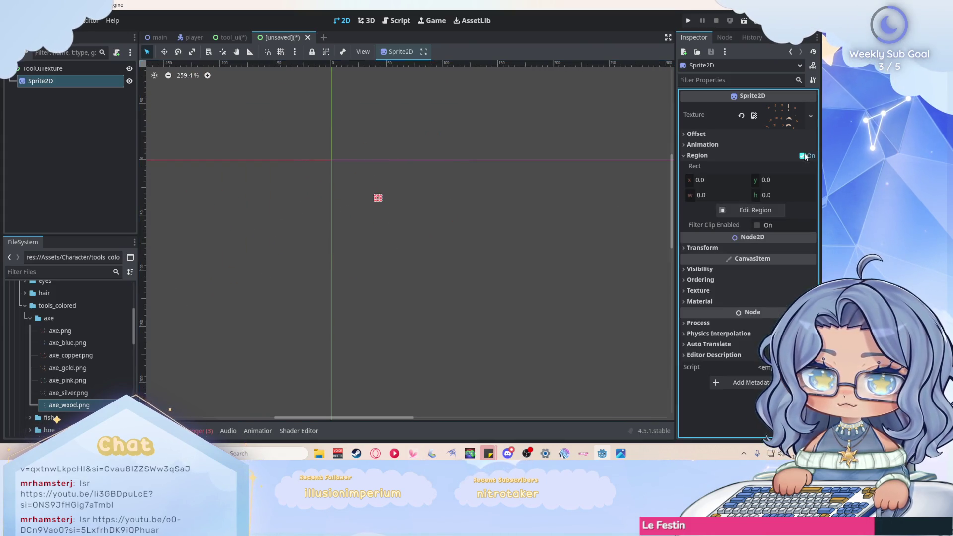
{"action": "left_click", "coordinate": [743, 210]}
{"action": "mouse_move", "coordinate": [322, 303]}
{"action": "left_mouse_down"}
{"action": "mouse_move", "coordinate": [346, 260]}
{"action": "mouse_move", "coordinate": [340, 287]}
{"action": "left_mouse_up"}
{"action": "scroll", "coordinate": [317, 297], "scroll_direction": "up", "scroll_amount": 3}
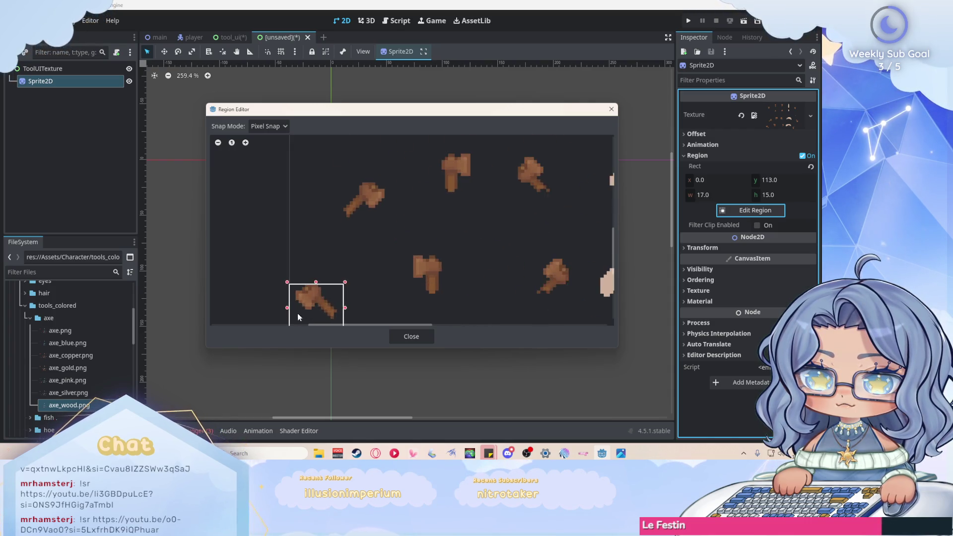
{"action": "scroll", "coordinate": [321, 275], "scroll_direction": "up", "scroll_amount": 3}
{"action": "left_click_drag", "start_coordinate": [298, 313], "coordinate": [312, 294]}
{"action": "left_click_drag", "start_coordinate": [397, 260], "coordinate": [389, 261]}
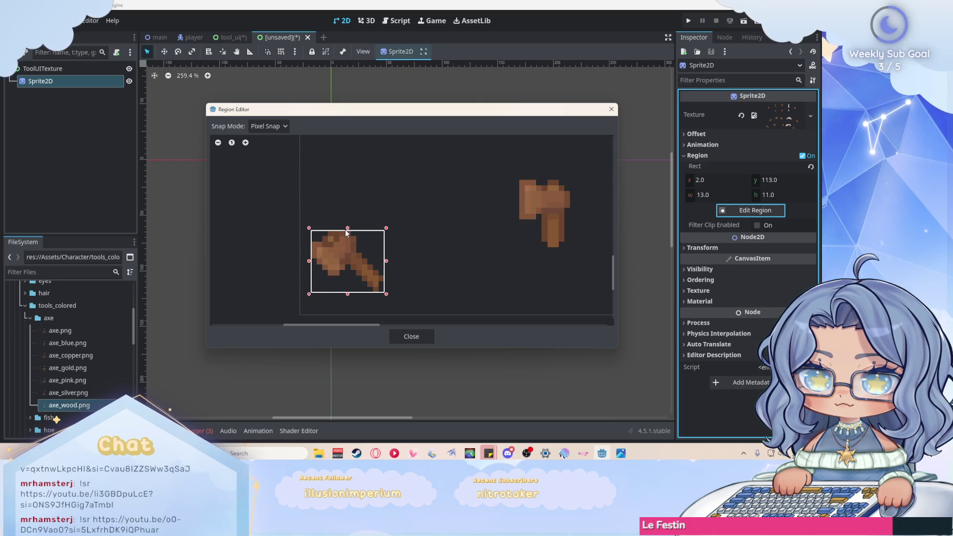
{"action": "left_click", "coordinate": [412, 336]}
{"action": "scroll", "coordinate": [357, 176], "scroll_direction": "up", "scroll_amount": 5}
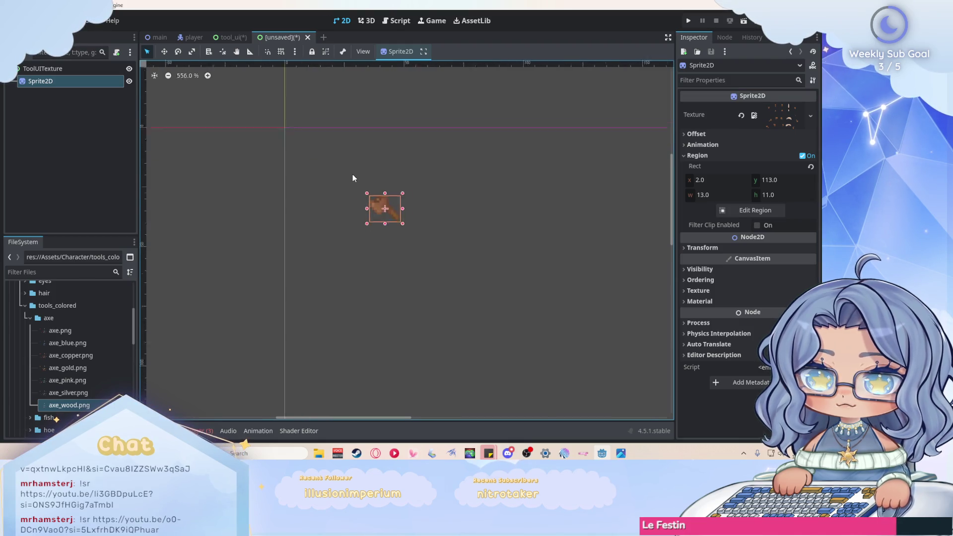
{"action": "left_click", "coordinate": [71, 70]}
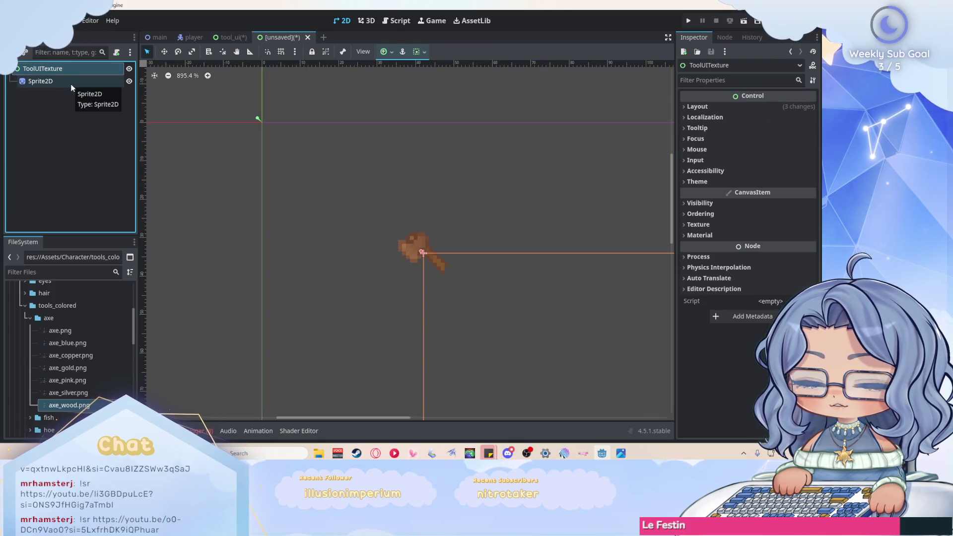